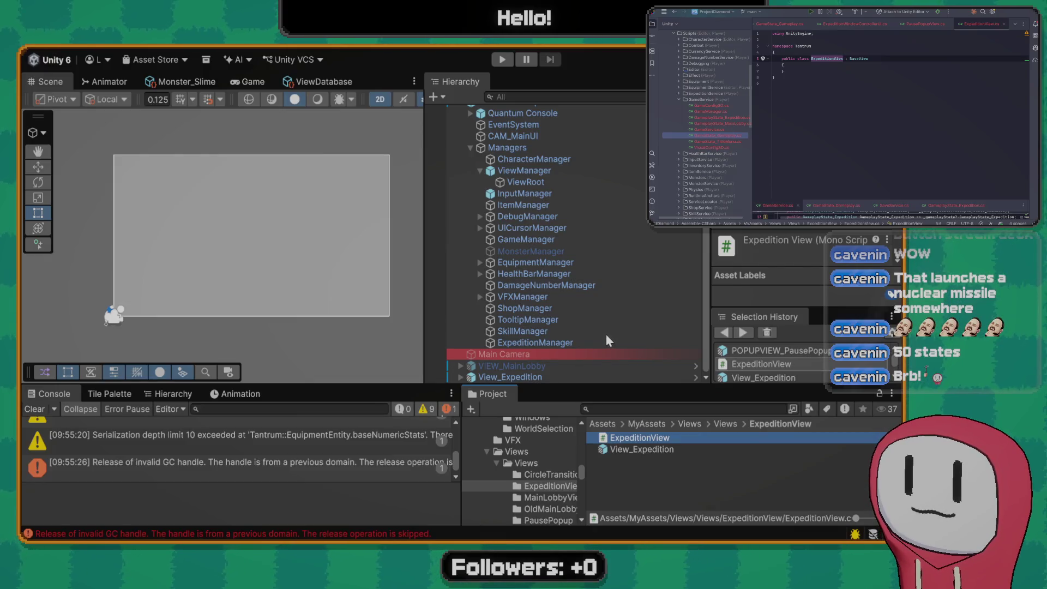
Assign View_Expedition's Canvas child and MainUICamera to its Expedition View component
click(529, 332)
click(518, 354)
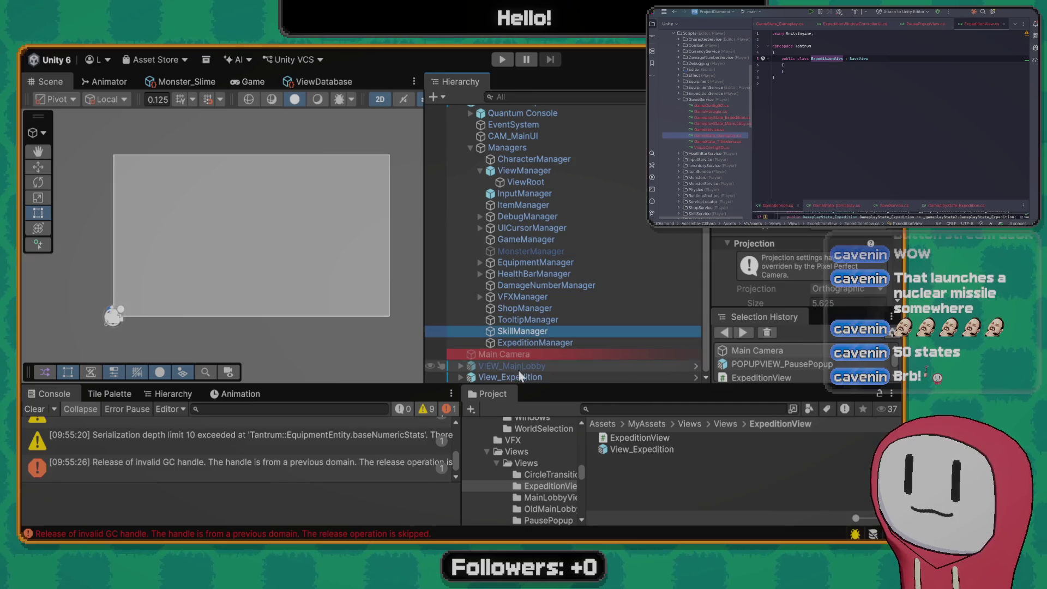
click(518, 376)
scroll(775, 229, down, 1)
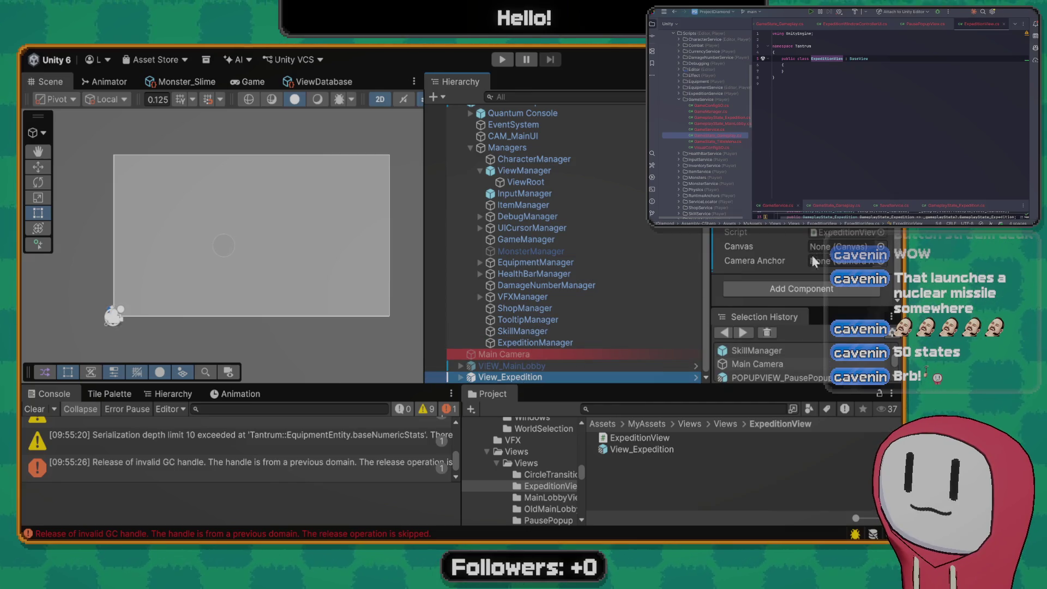
click(460, 377)
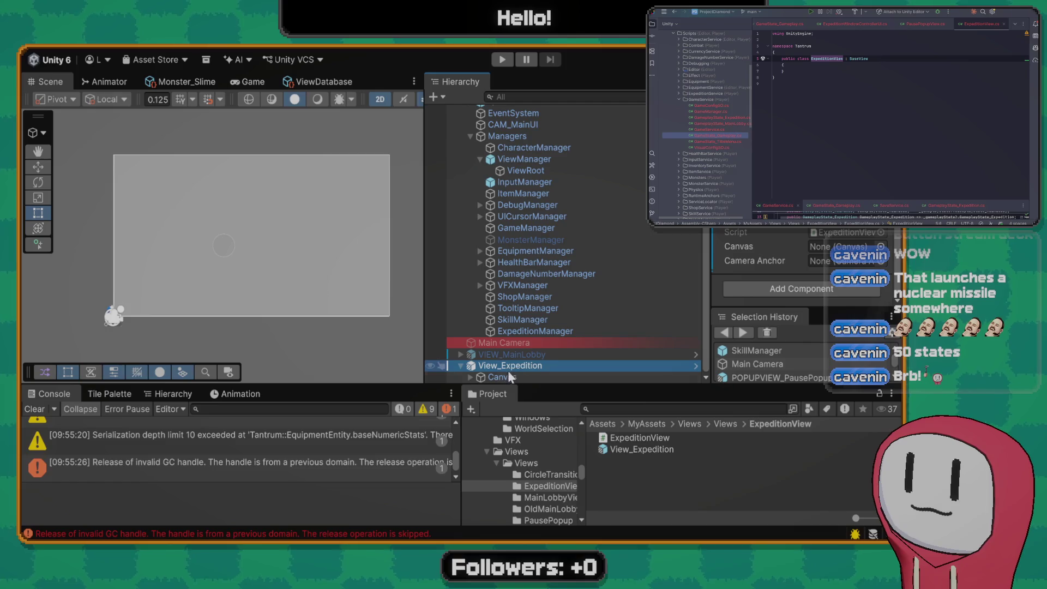
mouse_move(508, 377)
mouse_down()
mouse_move(769, 259)
mouse_move(842, 249)
mouse_up()
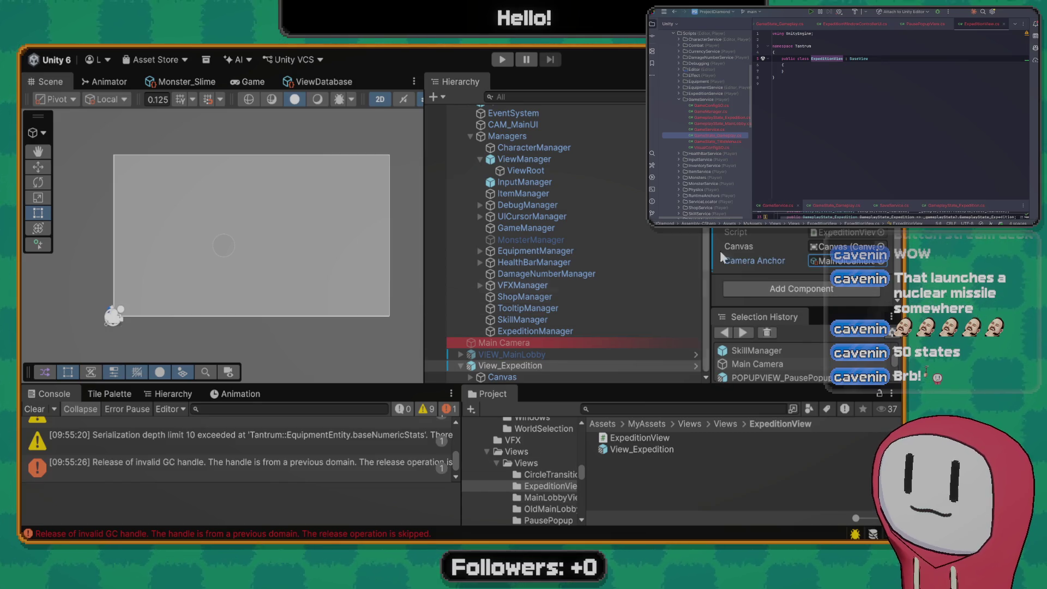
scroll(721, 257, up, 2)
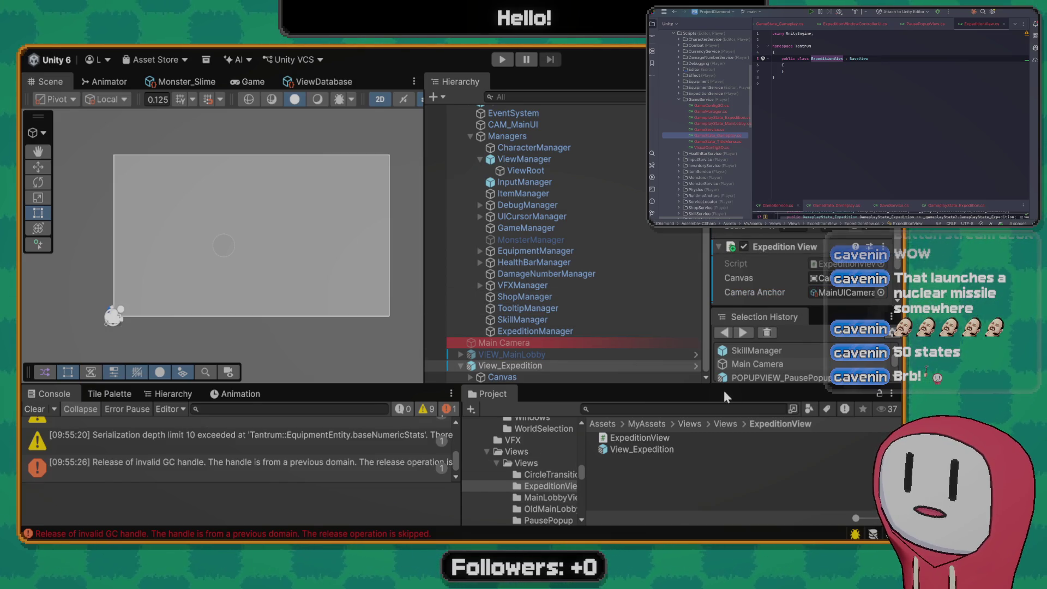
click(654, 409)
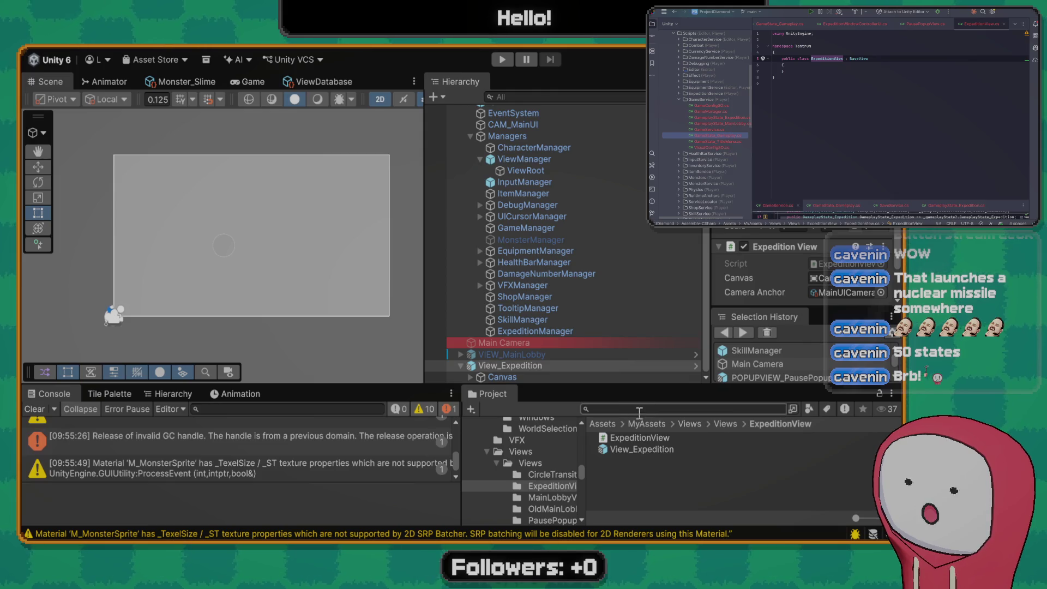
Set the PNL_ panel's Image colour to red with alpha raised to full
click(503, 373)
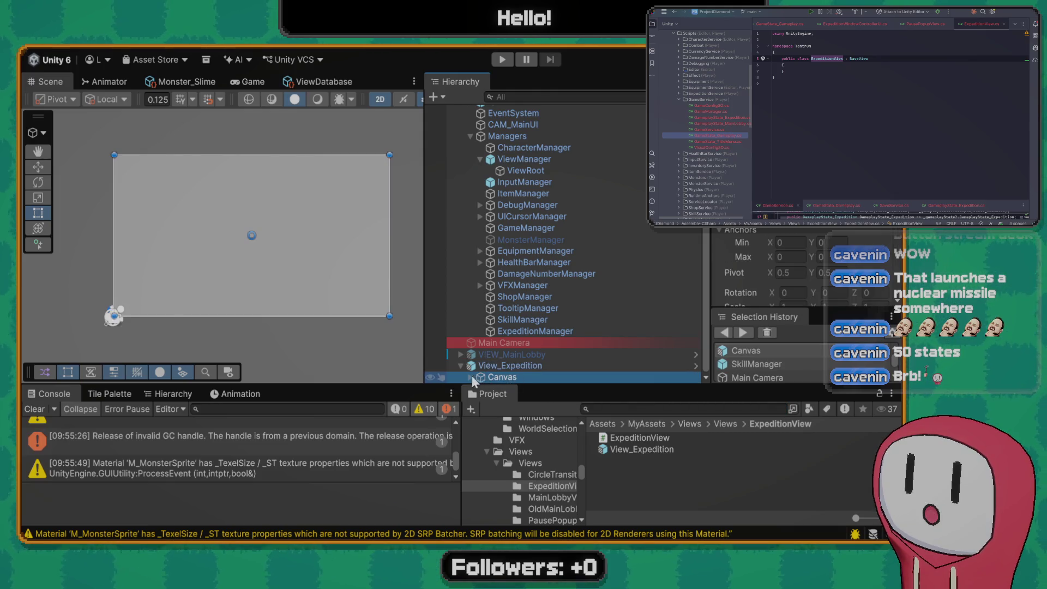
key(Right)
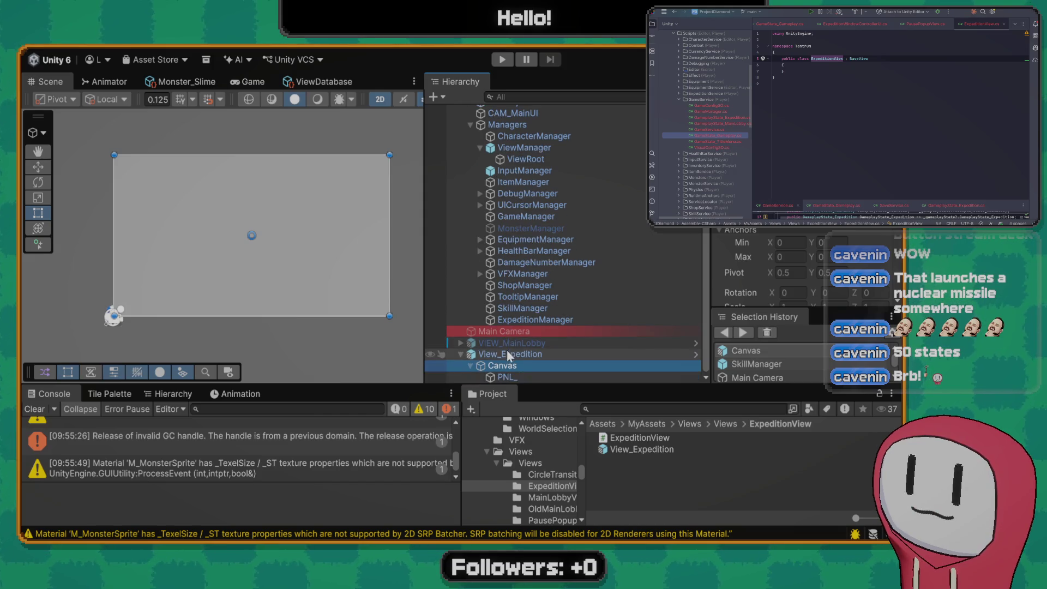
click(516, 378)
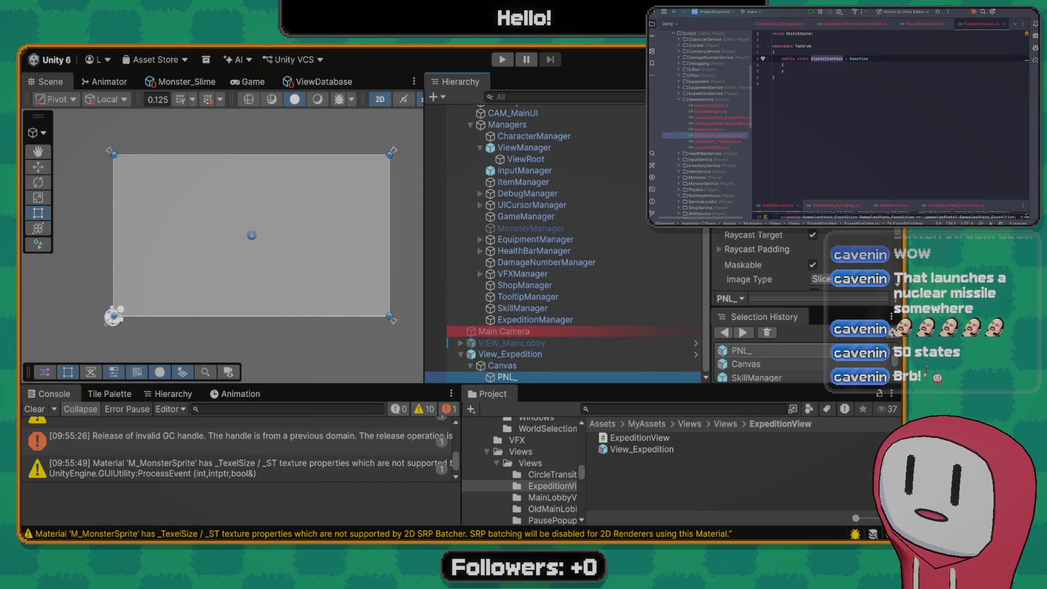
click(845, 293)
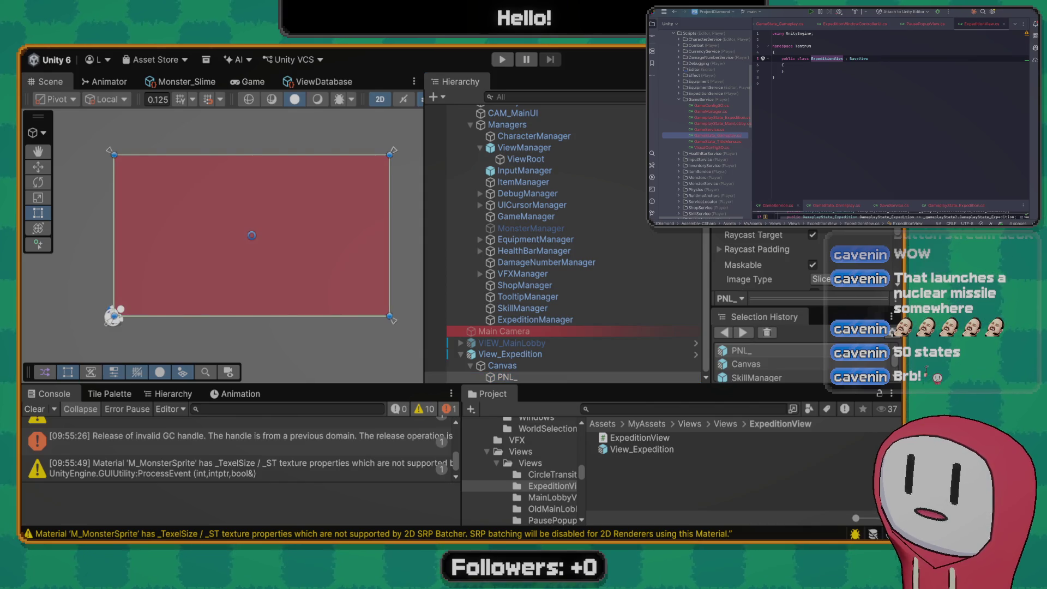
drag(823, 438, 864, 446)
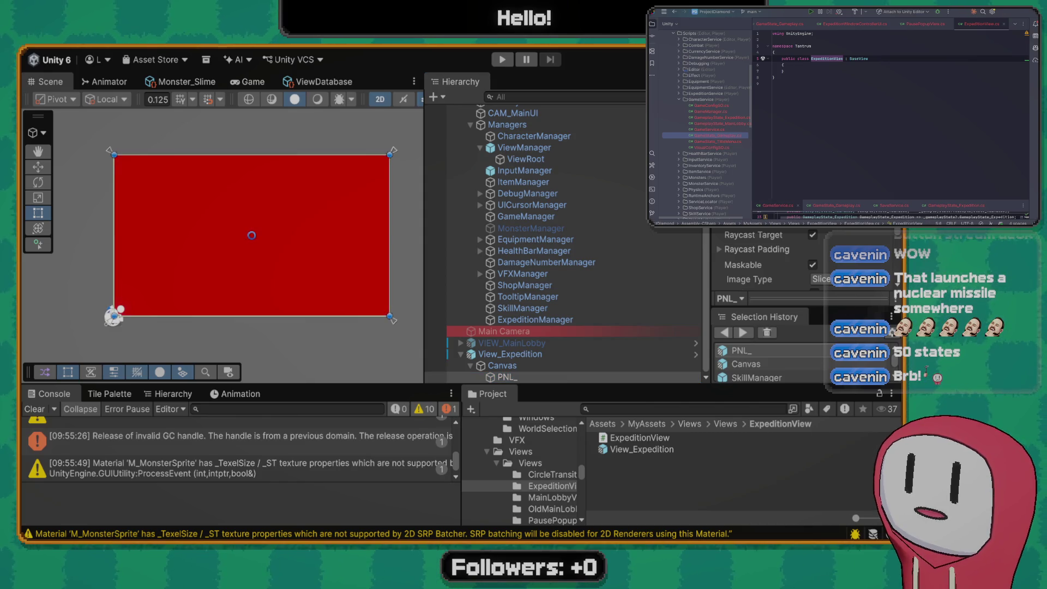
click(526, 353)
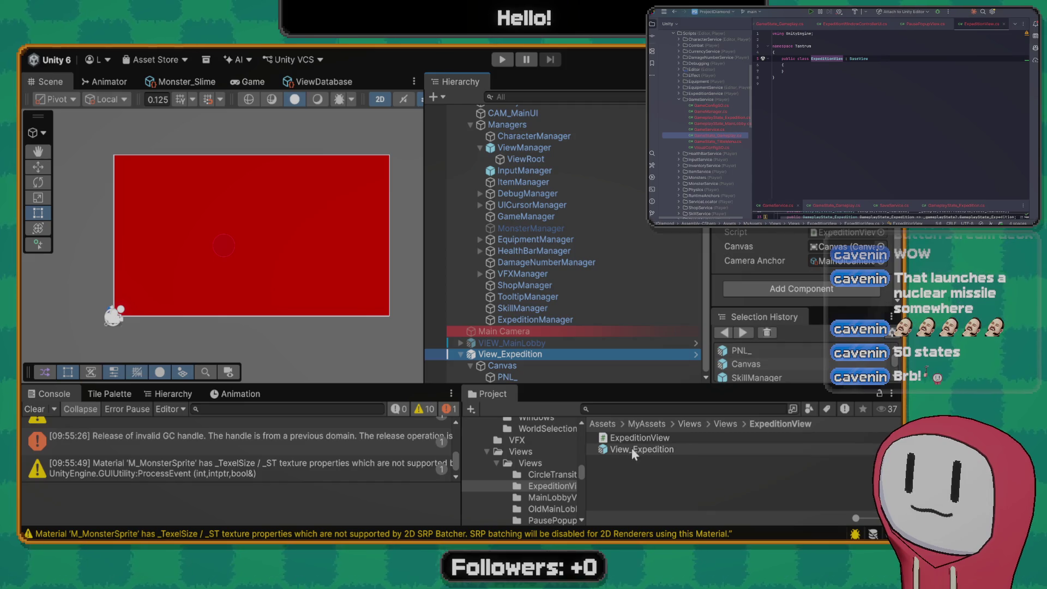
mouse_move(631, 447)
mouse_down()
mouse_move(539, 376)
mouse_move(439, 354)
mouse_up()
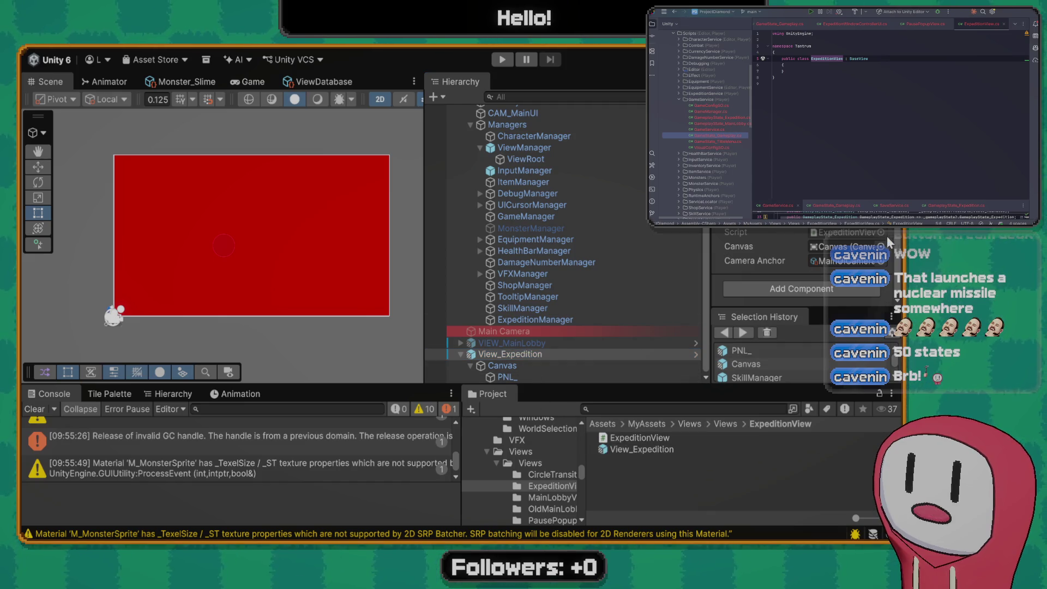
click(666, 409)
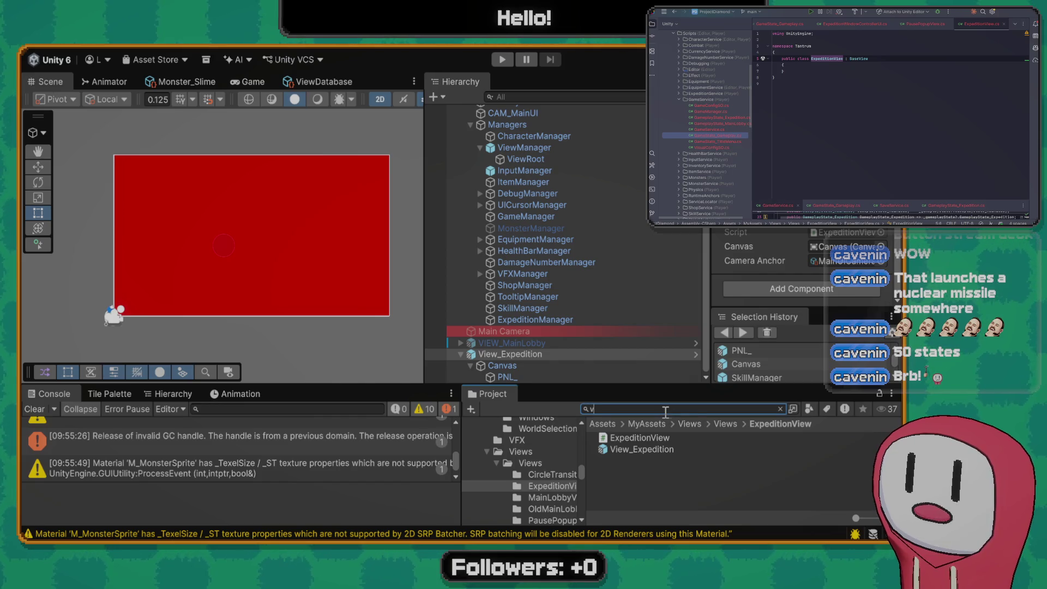
Find the viewdatabase asset in the Project and open its view list
text(viewdatabase)
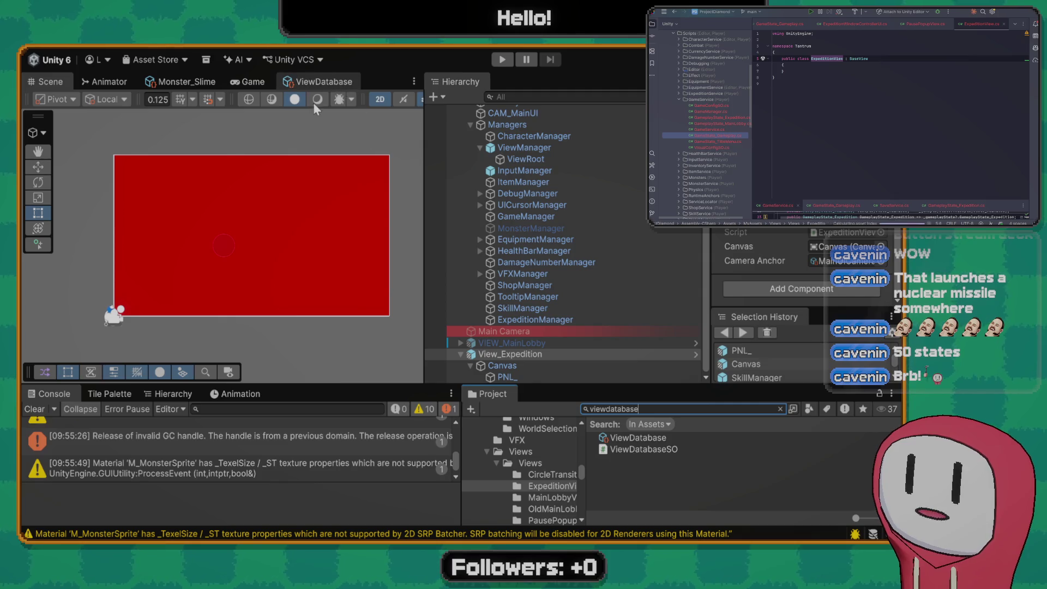
click(322, 82)
scroll(327, 229, down, 10)
scroll(296, 227, down, 5)
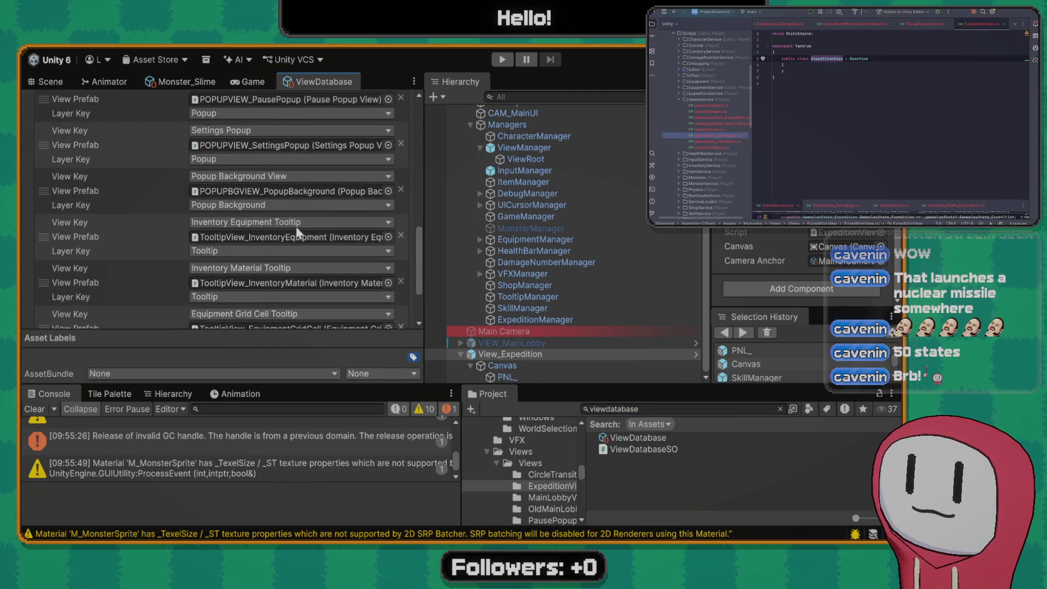
scroll(272, 251, up, 12)
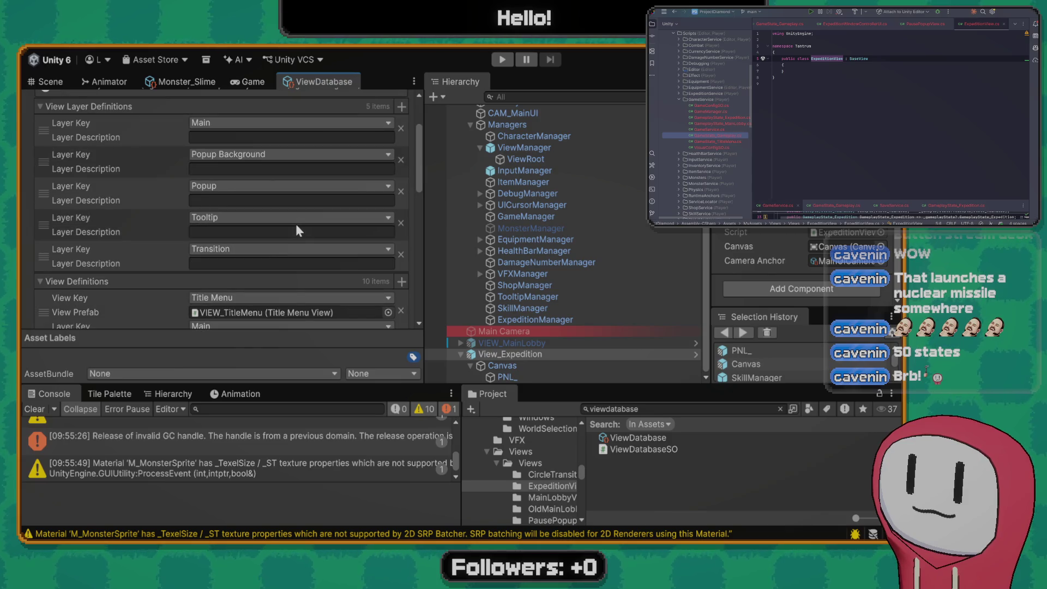
scroll(293, 223, down, 2)
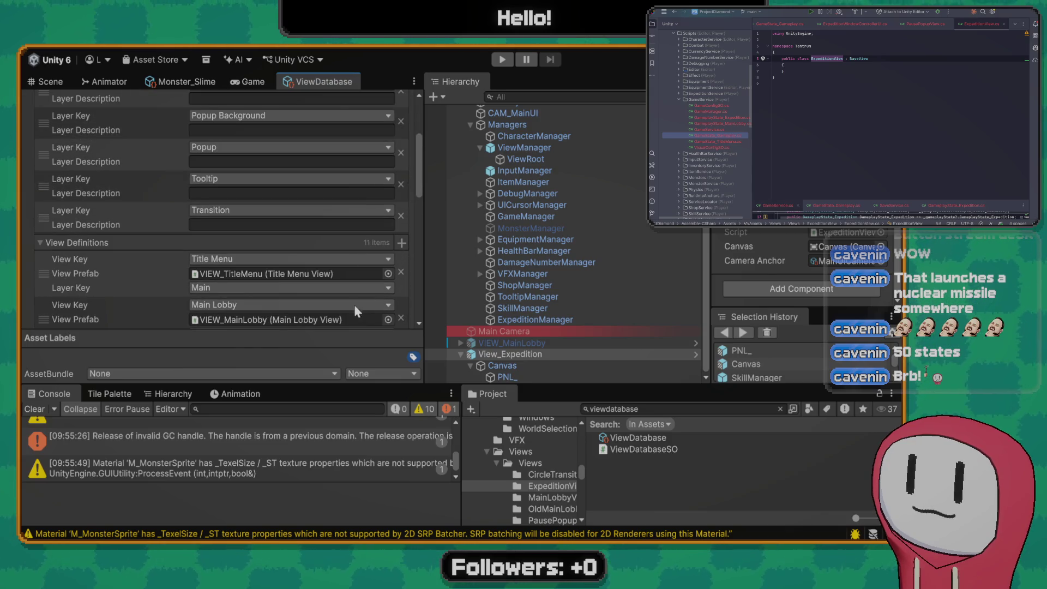
scroll(309, 241, down, 10)
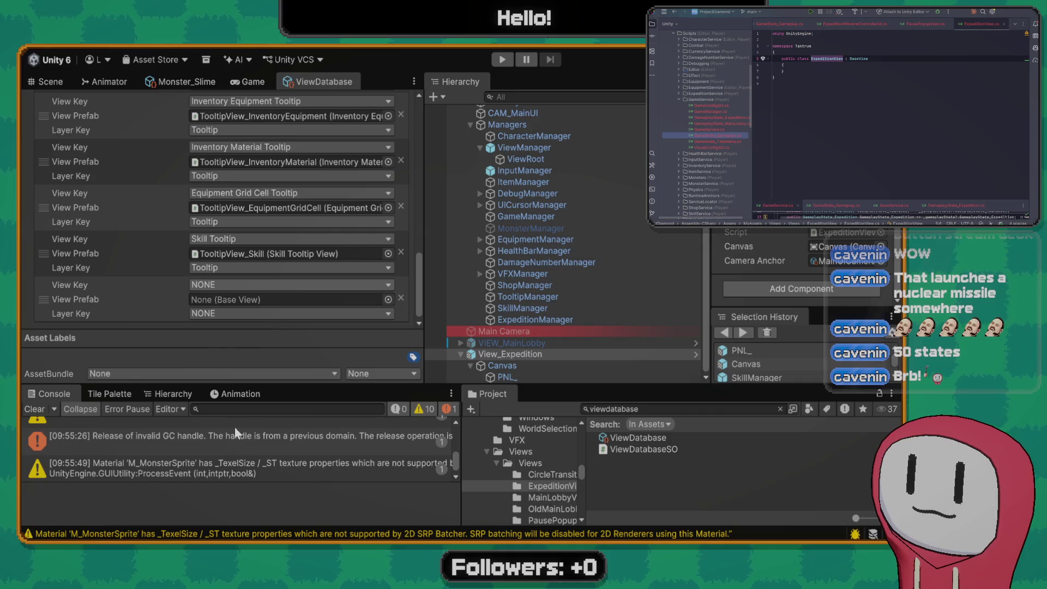
Add an Expedition view entry using the View_Expedition prefab on the Main layer
click(241, 363)
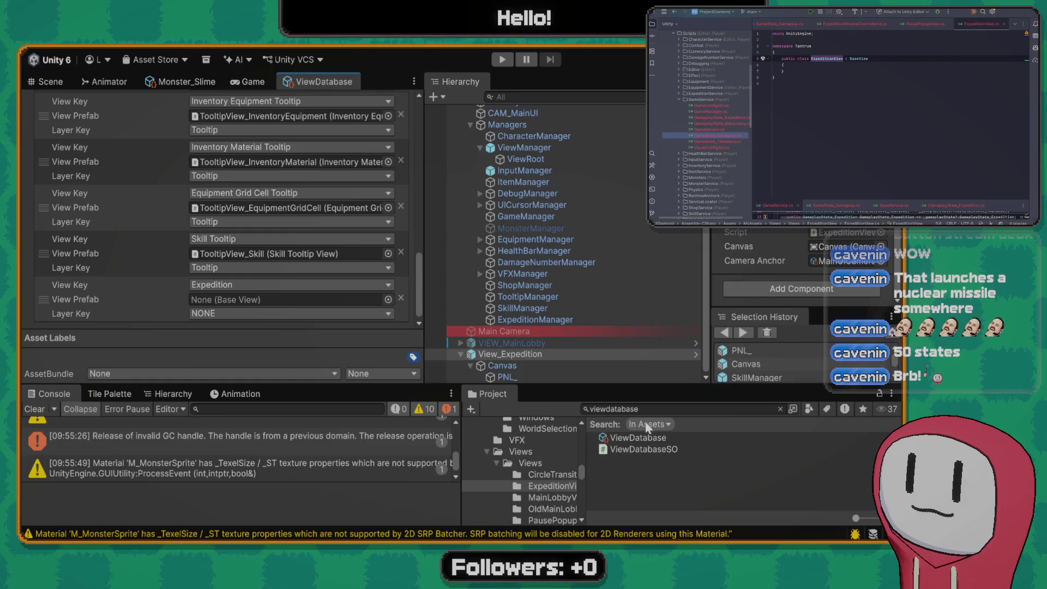
click(536, 355)
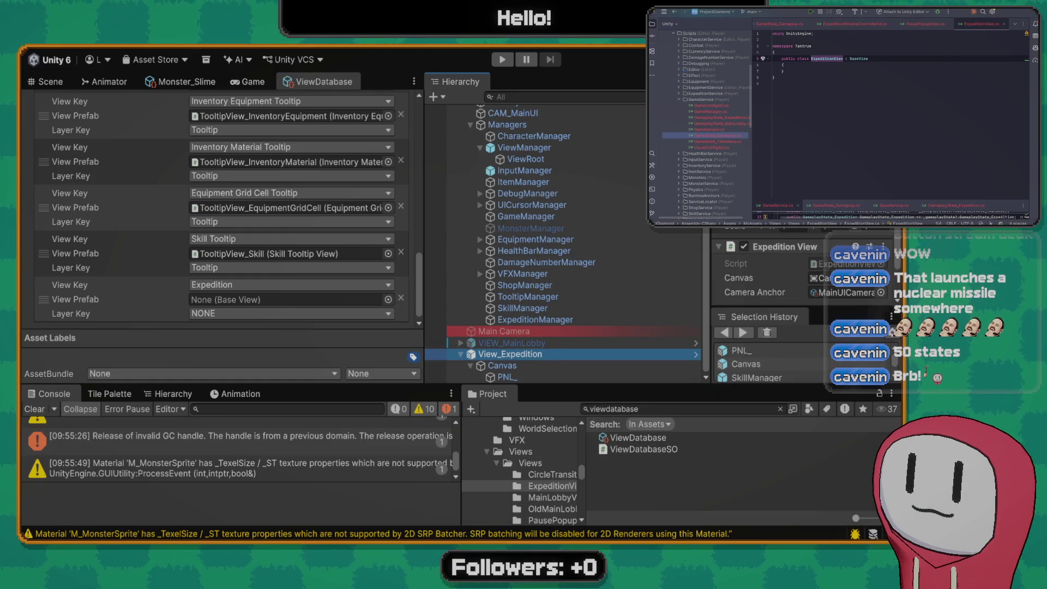
click(545, 486)
mouse_move(646, 448)
mouse_down()
mouse_move(294, 286)
mouse_move(292, 298)
mouse_up()
click(243, 314)
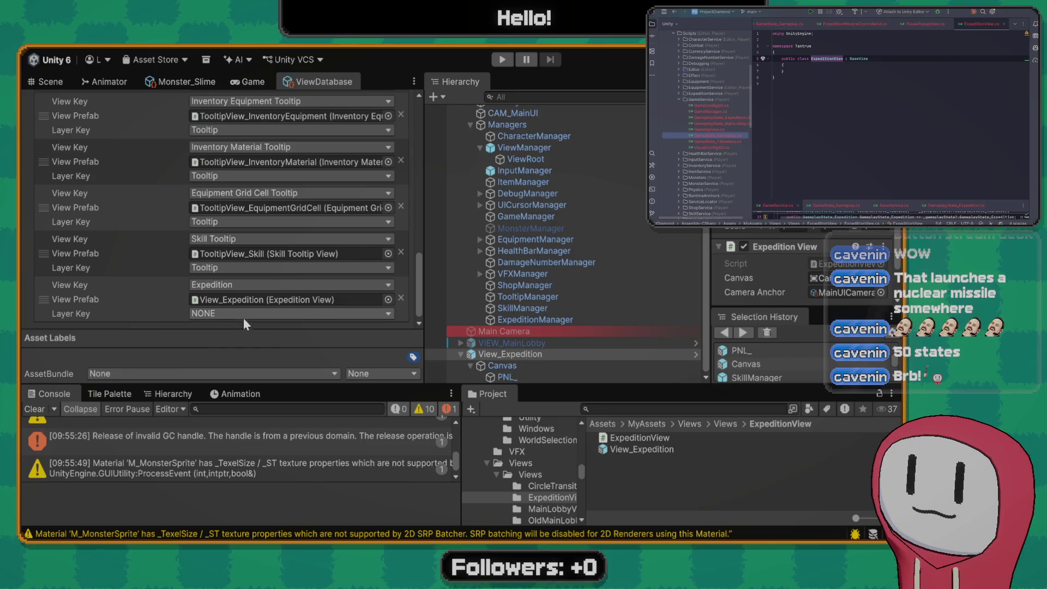
click(220, 365)
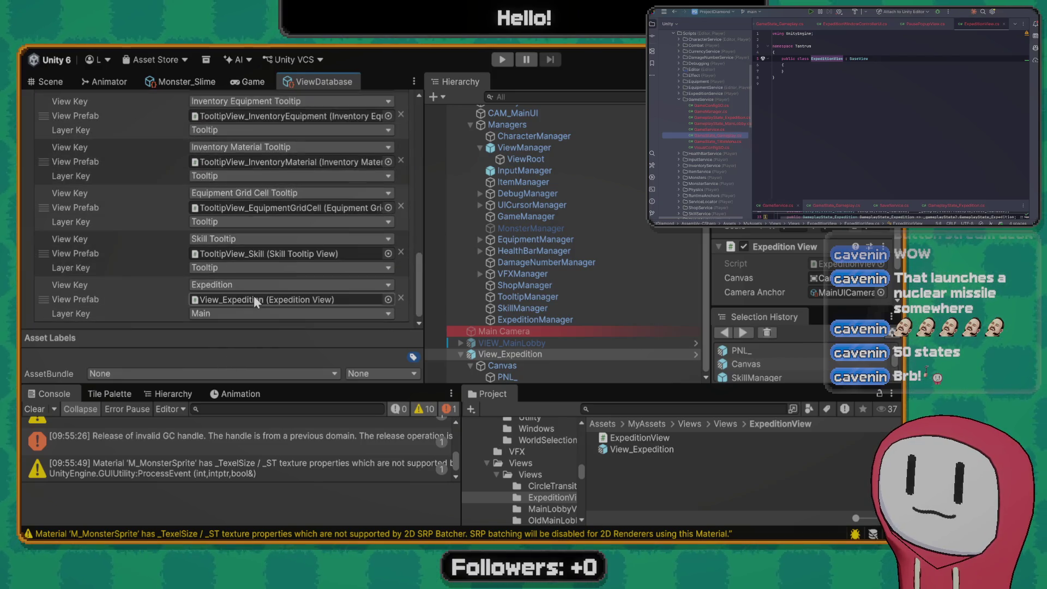
Move the Expedition entry up near Main Lobby, then return to the Scene view
mouse_move(42, 299)
mouse_down()
mouse_move(48, 89)
mouse_move(51, 121)
mouse_up()
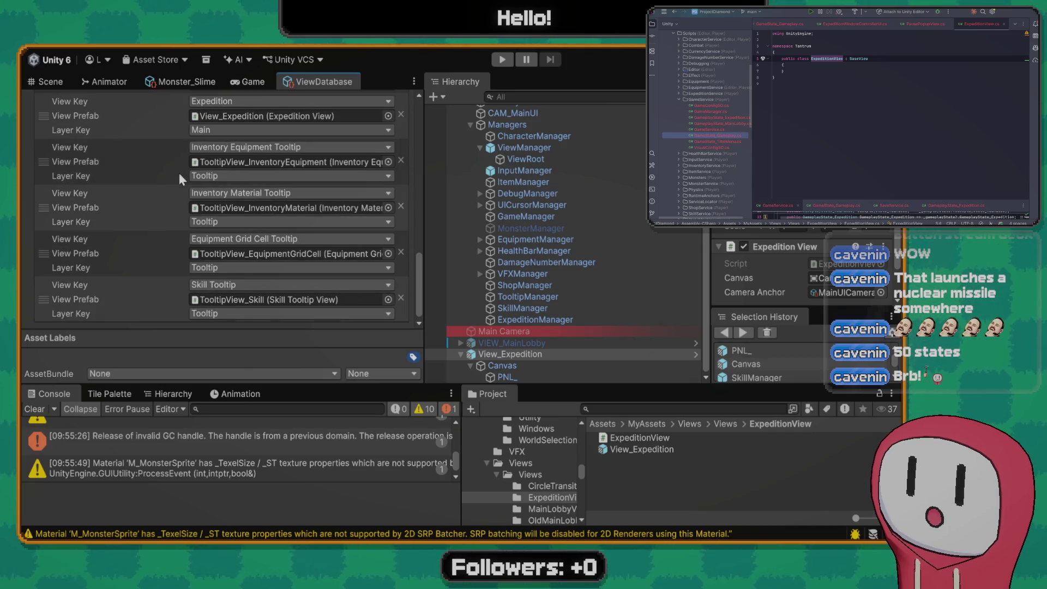
scroll(176, 174, up, 3)
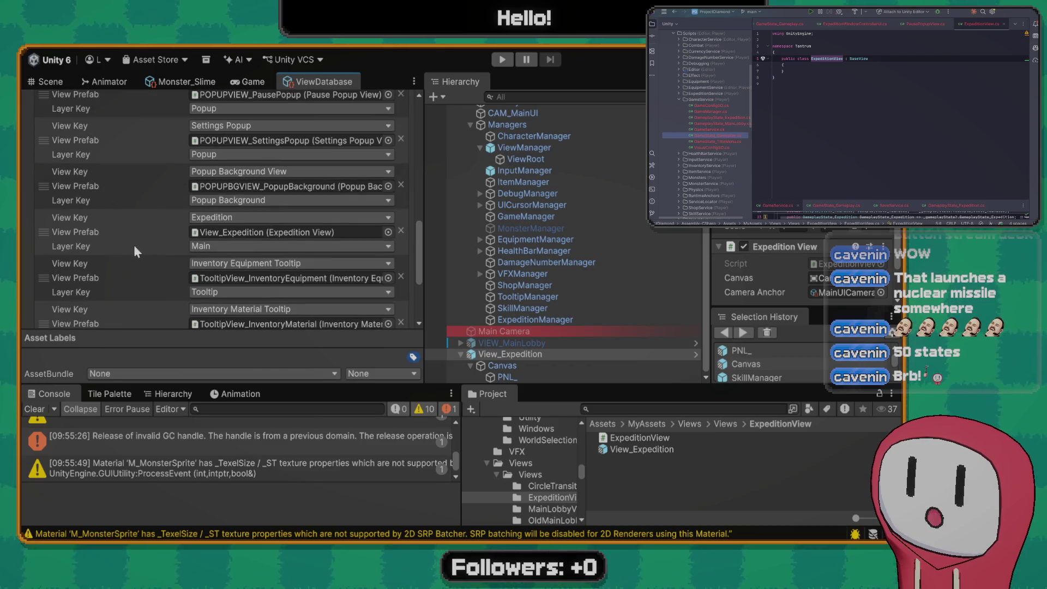
drag(44, 232, 47, 136)
scroll(87, 178, up, 3)
scroll(89, 179, up, 2)
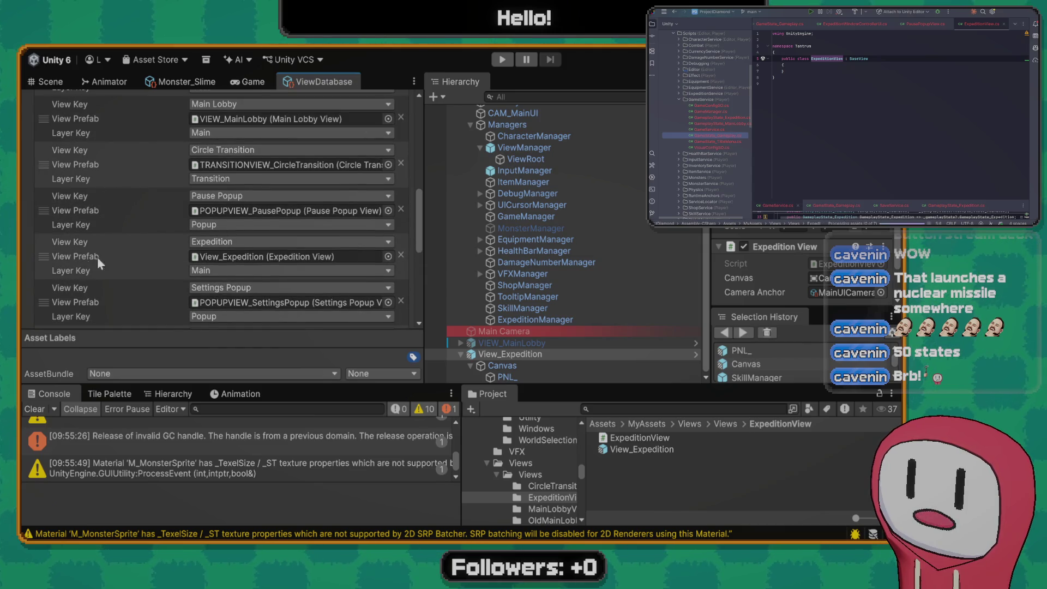
drag(44, 258, 51, 165)
scroll(180, 180, down, 5)
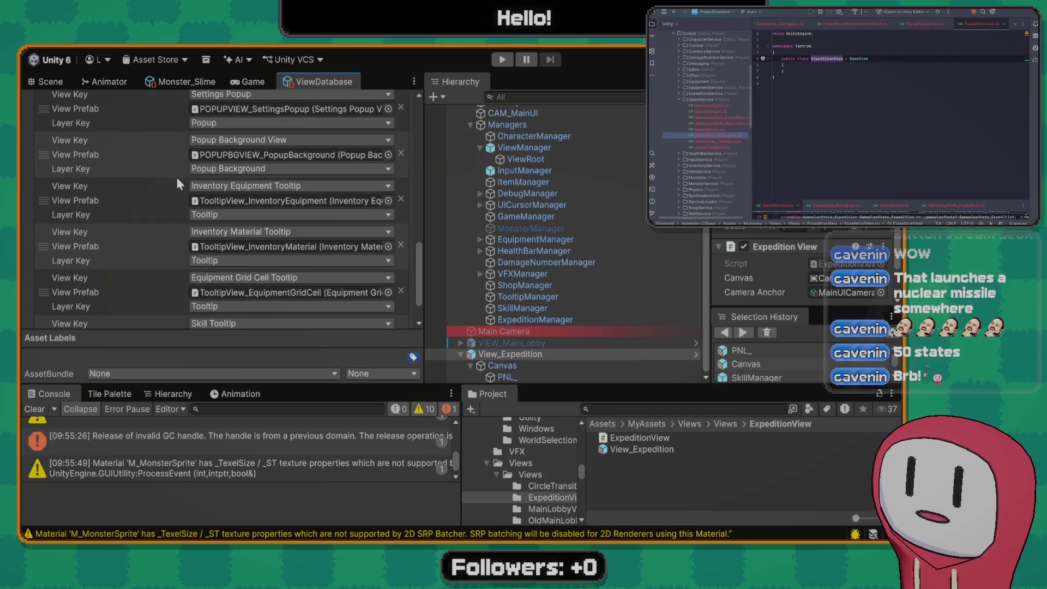
click(538, 353)
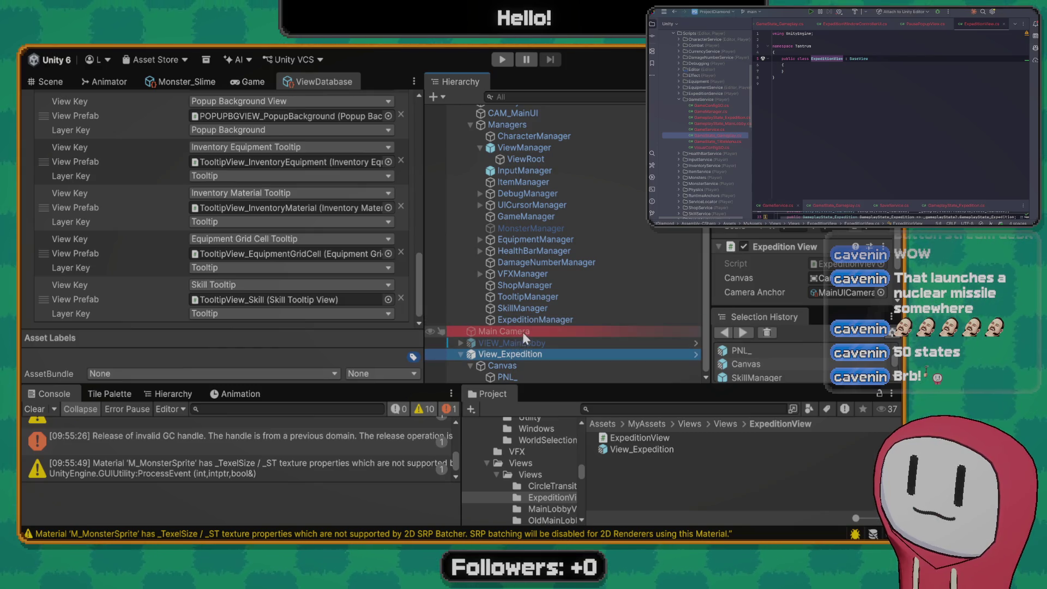
click(50, 81)
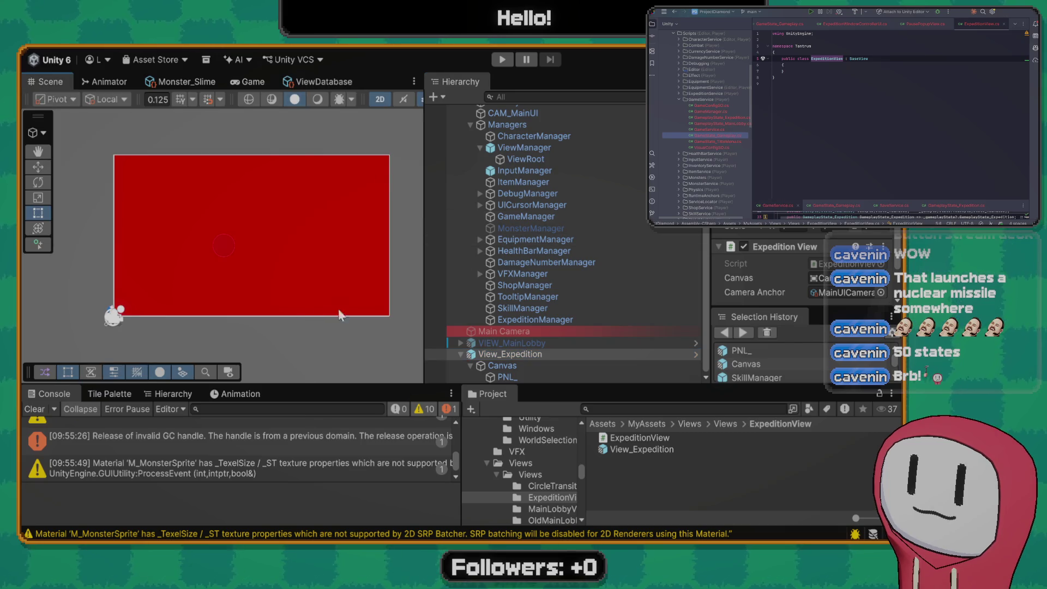
Deactivate View_Expedition, enlarge the Scene view area, and clear the Console
key(alt+shift+a)
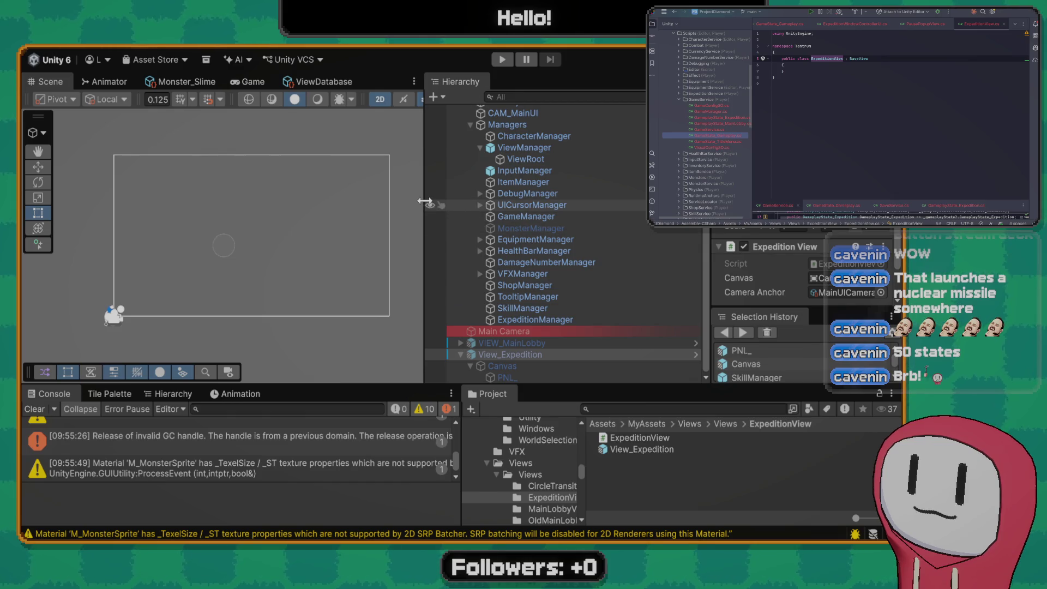
drag(424, 201, 478, 202)
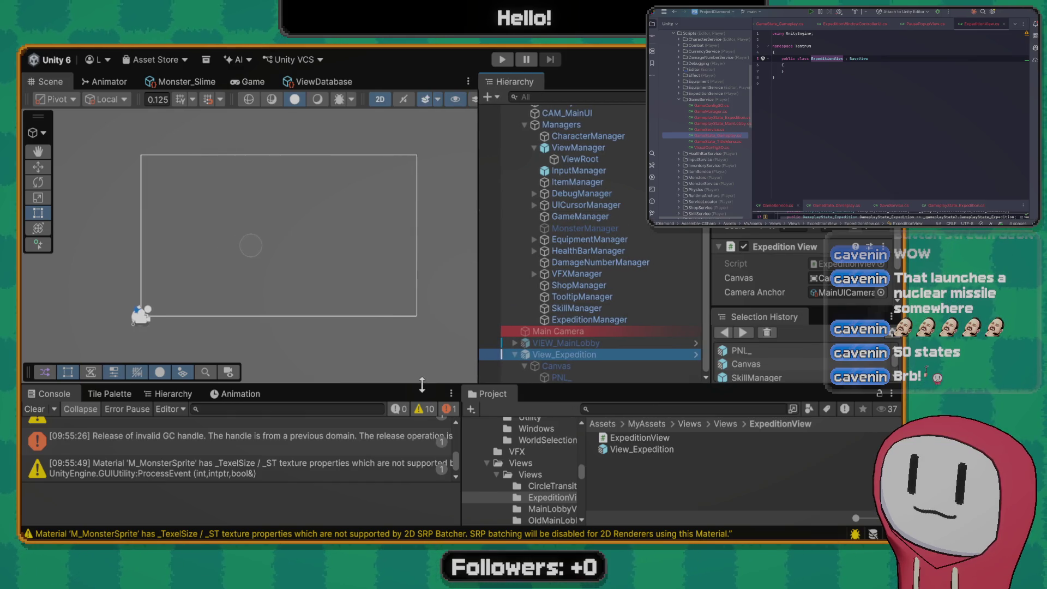
drag(422, 385, 421, 390)
click(38, 414)
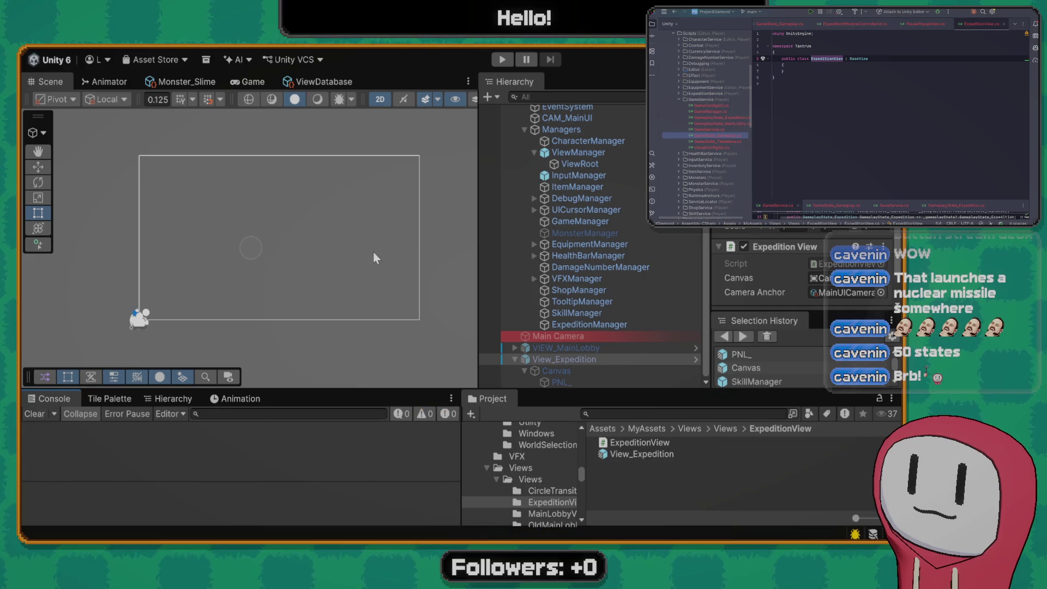
click(502, 60)
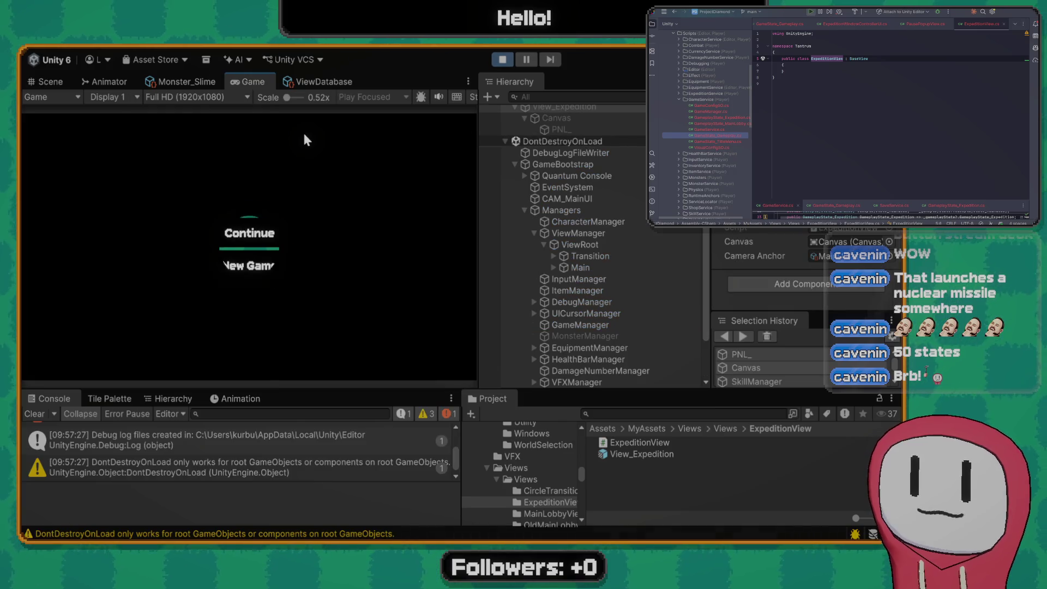
Start a New Game, check the NullReferenceException trace, then browse Skills, Shop and Equipment
click(248, 266)
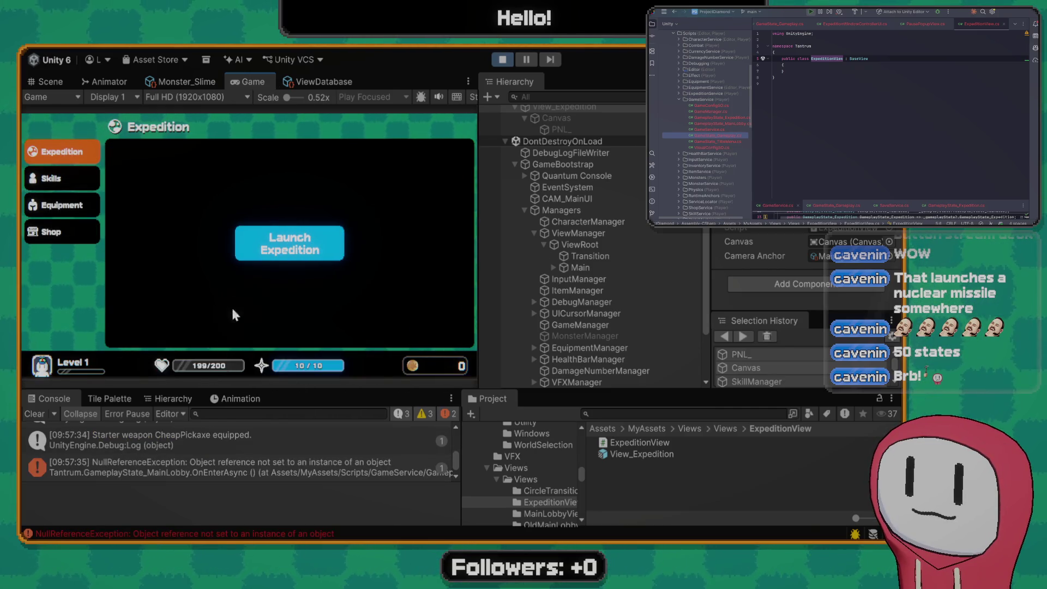
click(224, 466)
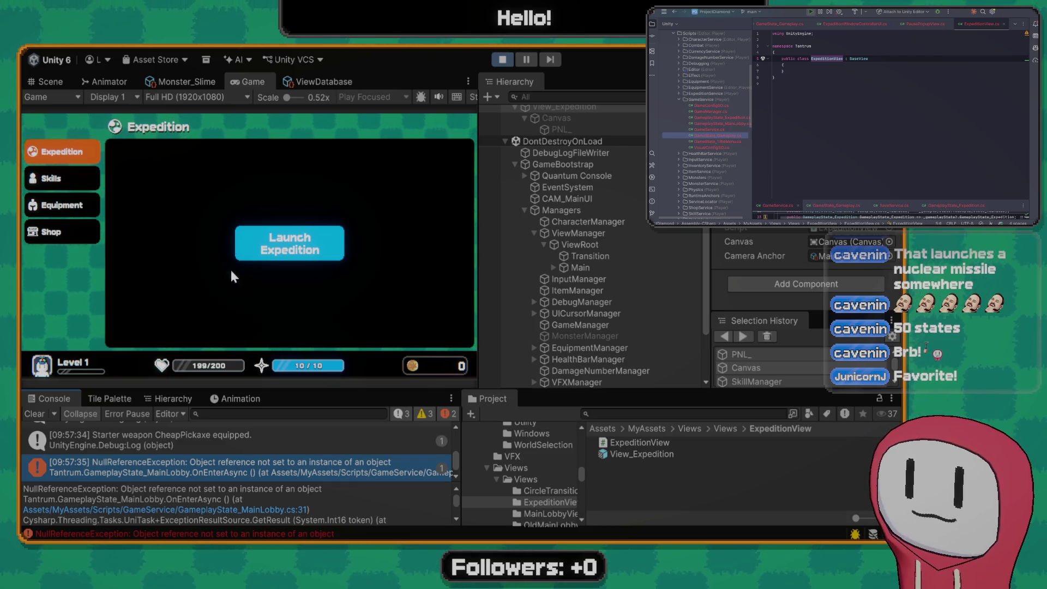
click(77, 181)
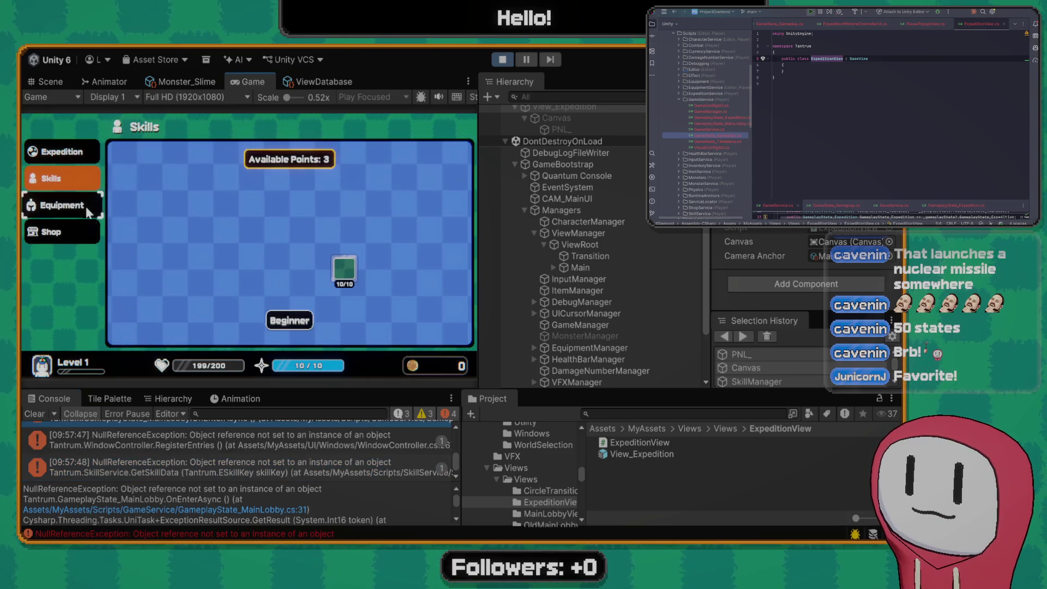
click(86, 206)
click(73, 229)
click(77, 206)
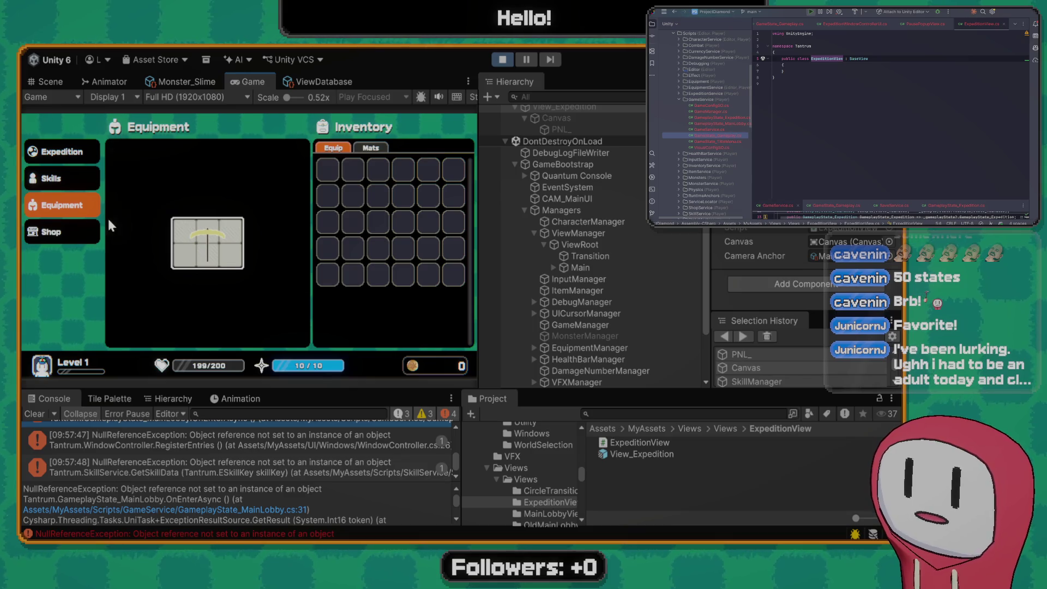
Read the WindowController and MainLobby.OnEnterAsync error stack traces in the Console
scroll(243, 452, up, 2)
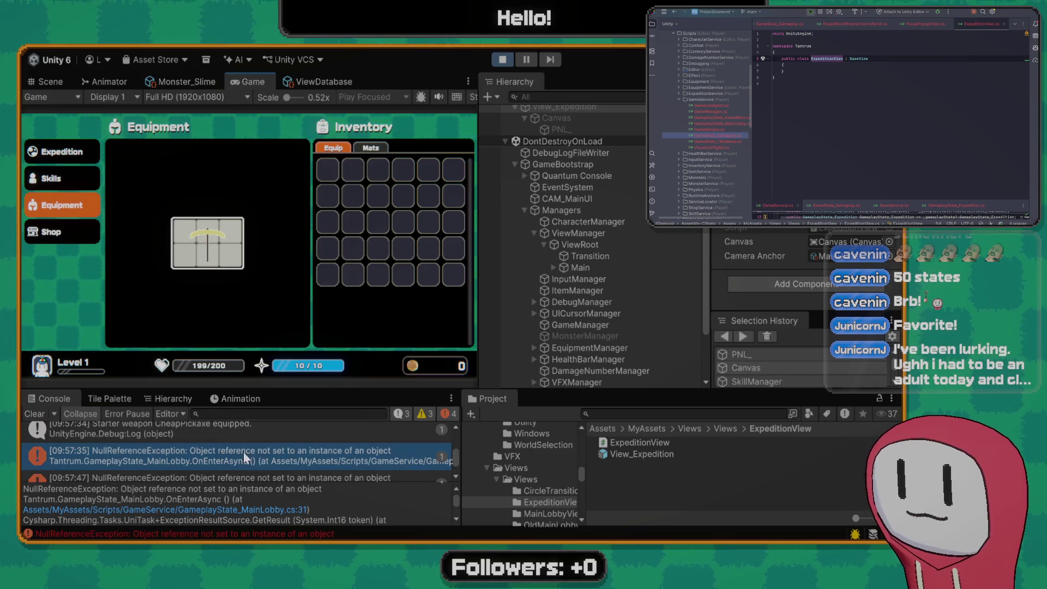
scroll(273, 448, down, 2)
click(285, 444)
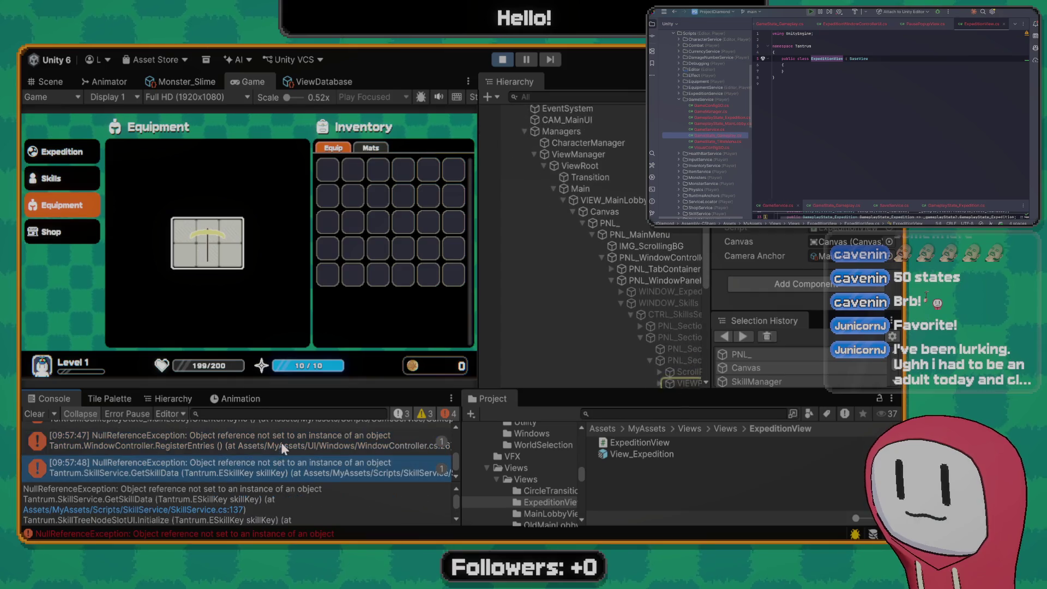
scroll(277, 446, up, 1)
click(229, 463)
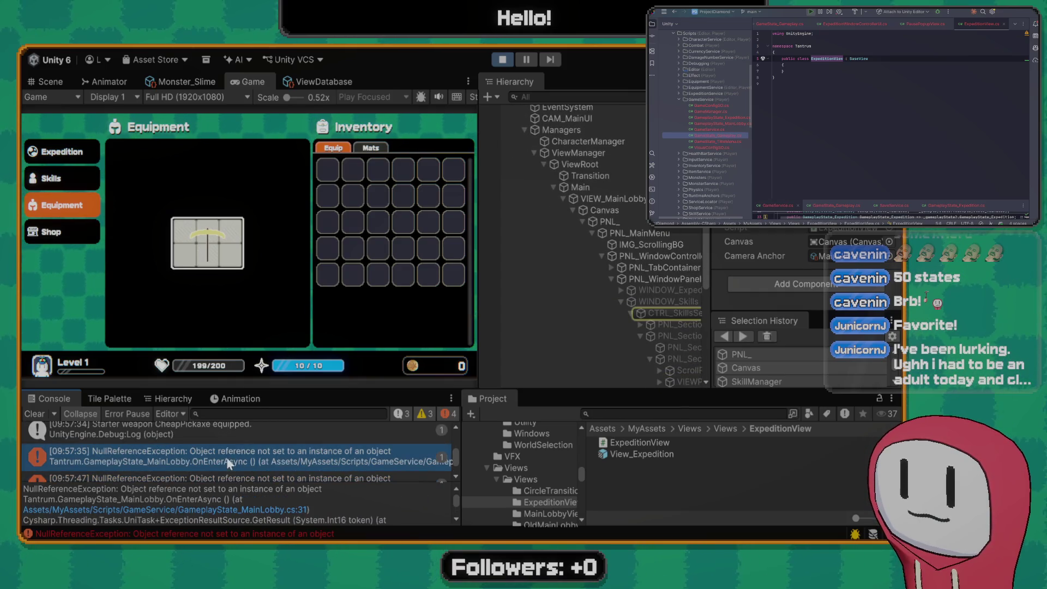
scroll(241, 444, down, 2)
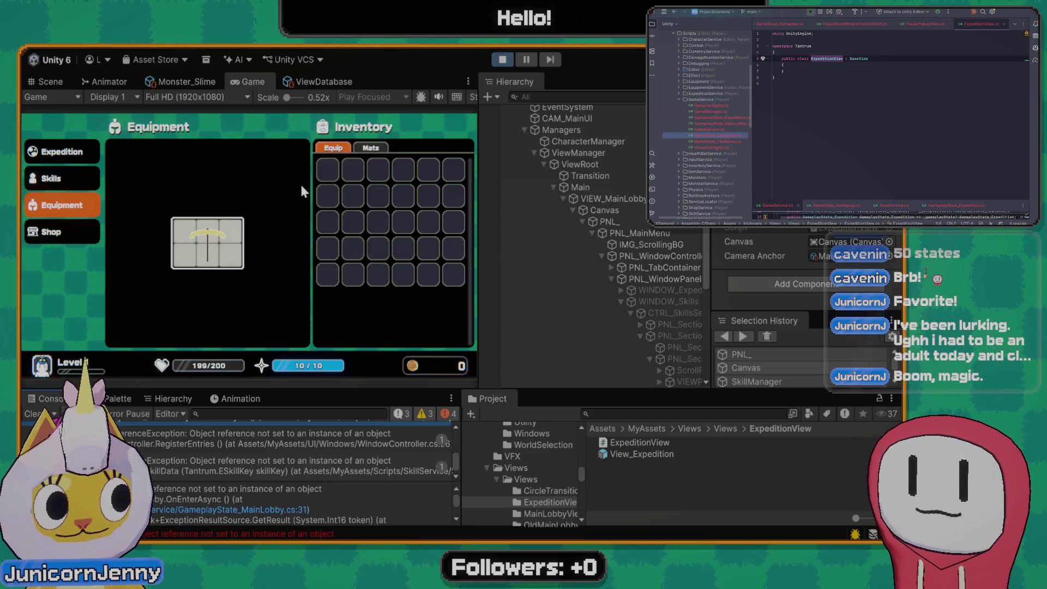
Drag the Cheap Pickaxe into the inventory and back to its slot, then clear the Console
click(51, 179)
click(58, 199)
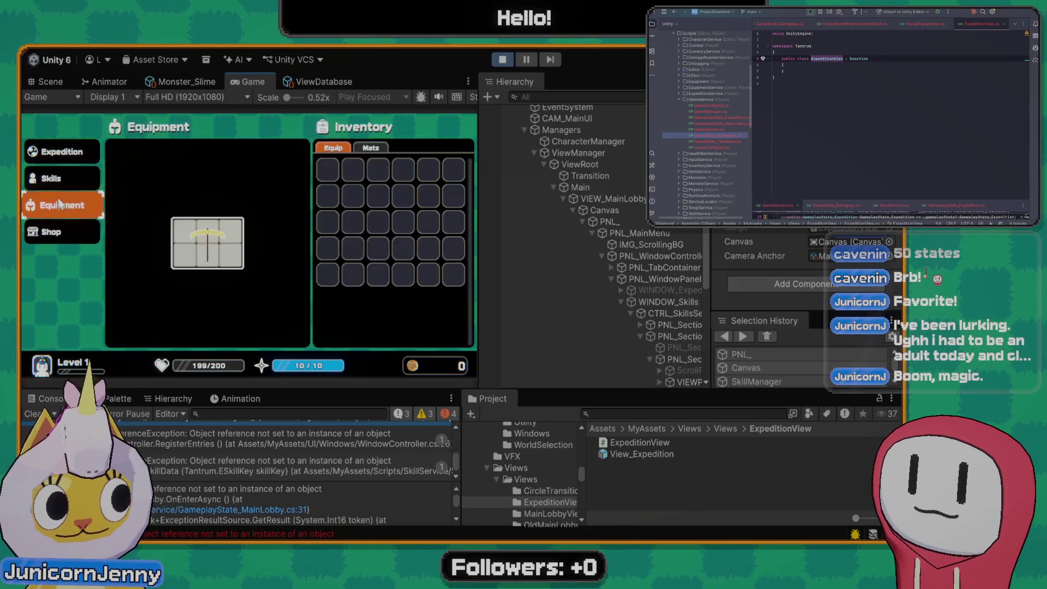
mouse_move(254, 244)
mouse_move(254, 244)
mouse_down()
mouse_move(352, 200)
mouse_move(216, 243)
mouse_up()
mouse_move(354, 202)
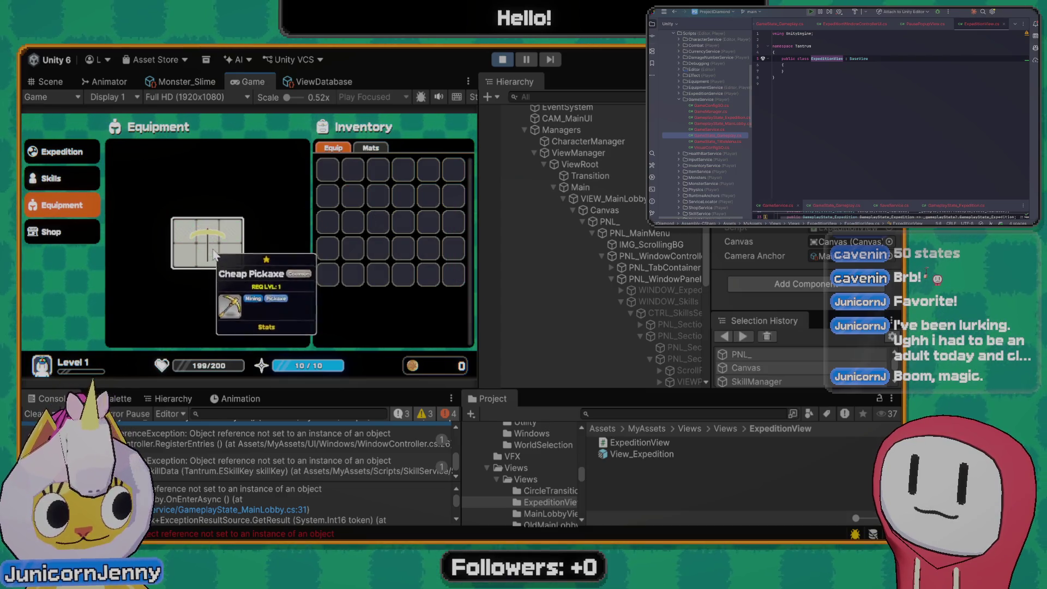
click(64, 153)
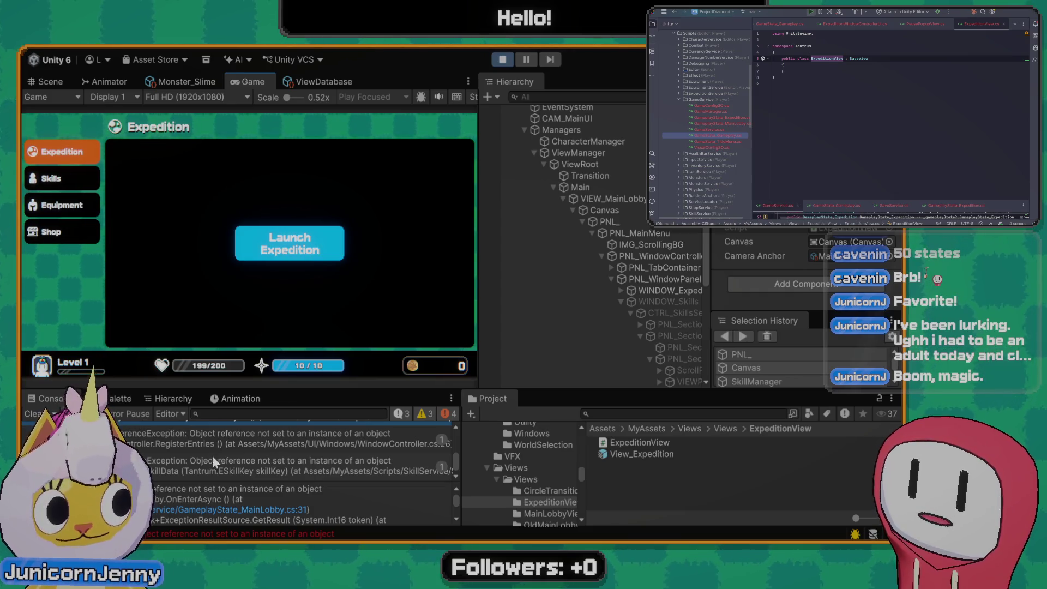
click(31, 413)
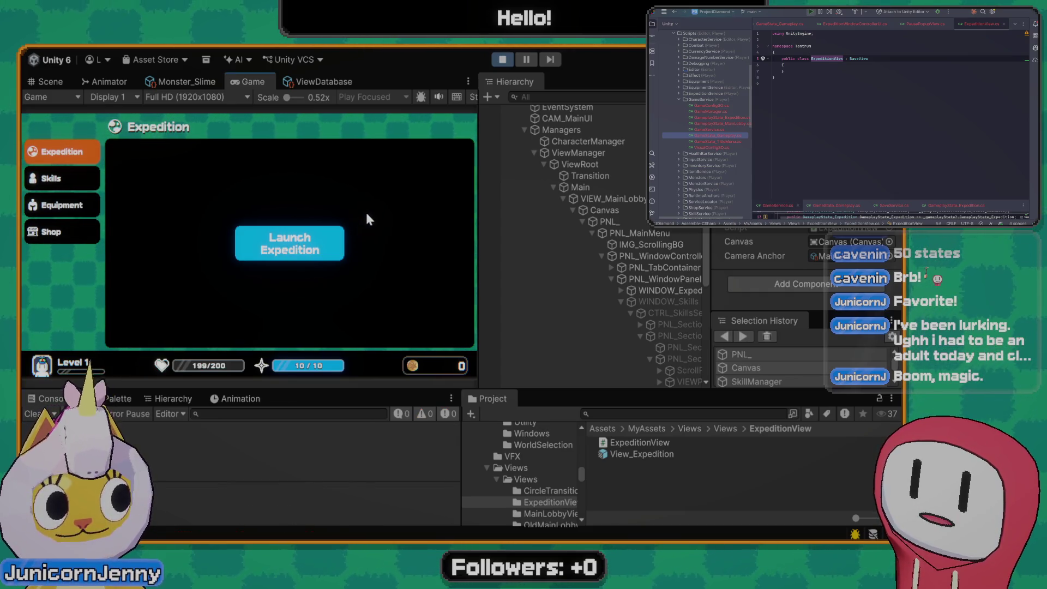
Launch the expedition and open the NullReferenceException at line 41 of GameplayState_MainLobby.cs
click(301, 252)
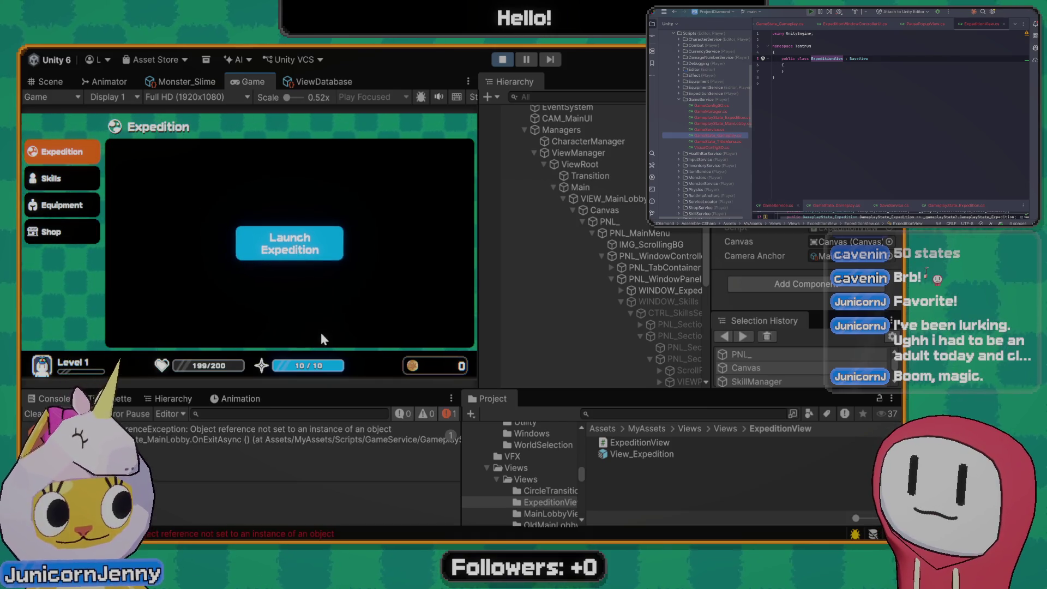
click(284, 430)
click(256, 509)
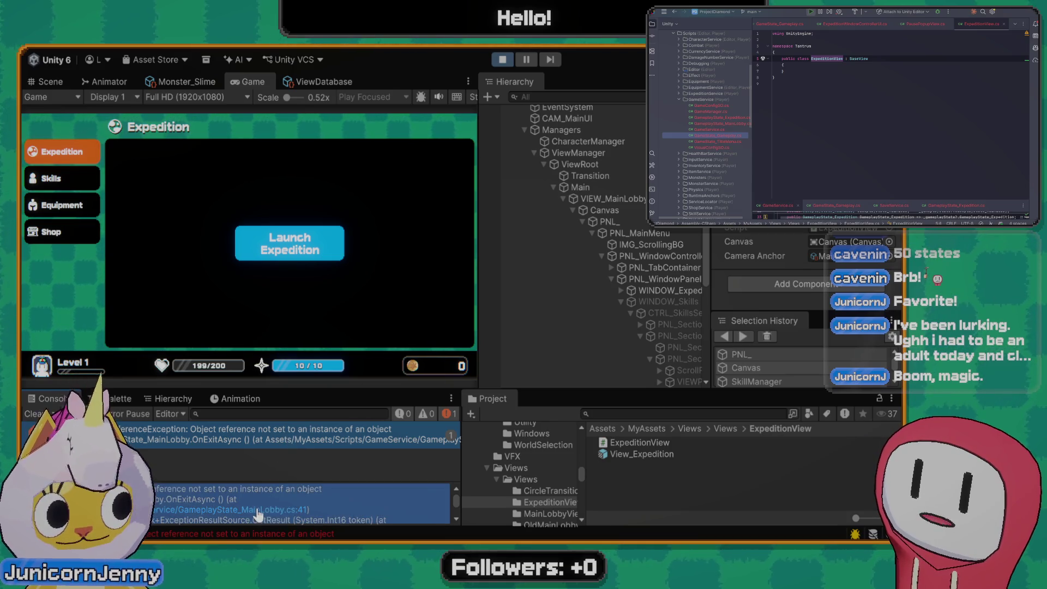
click(267, 511)
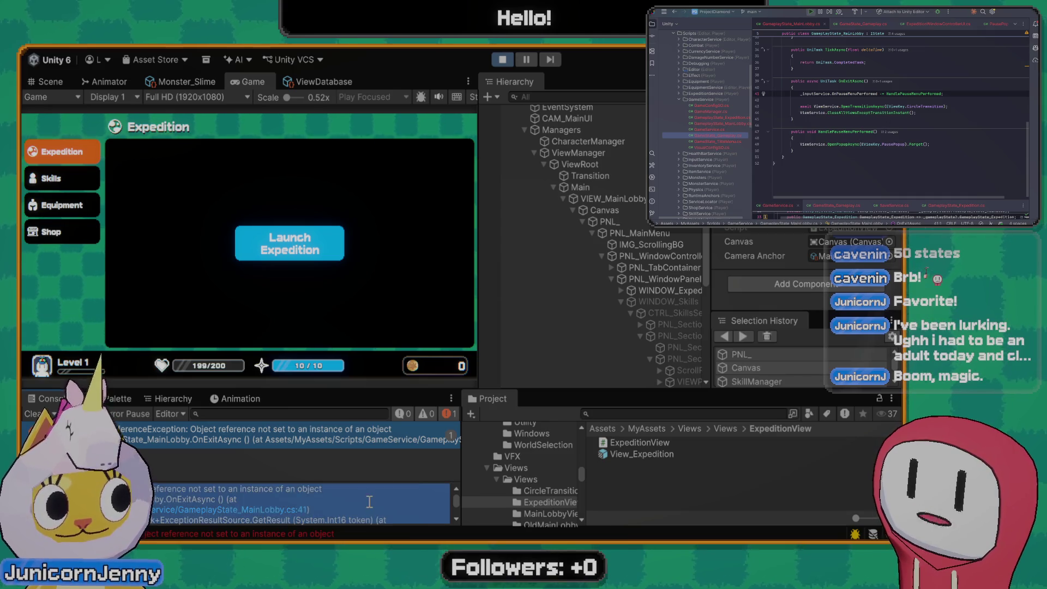
click(273, 502)
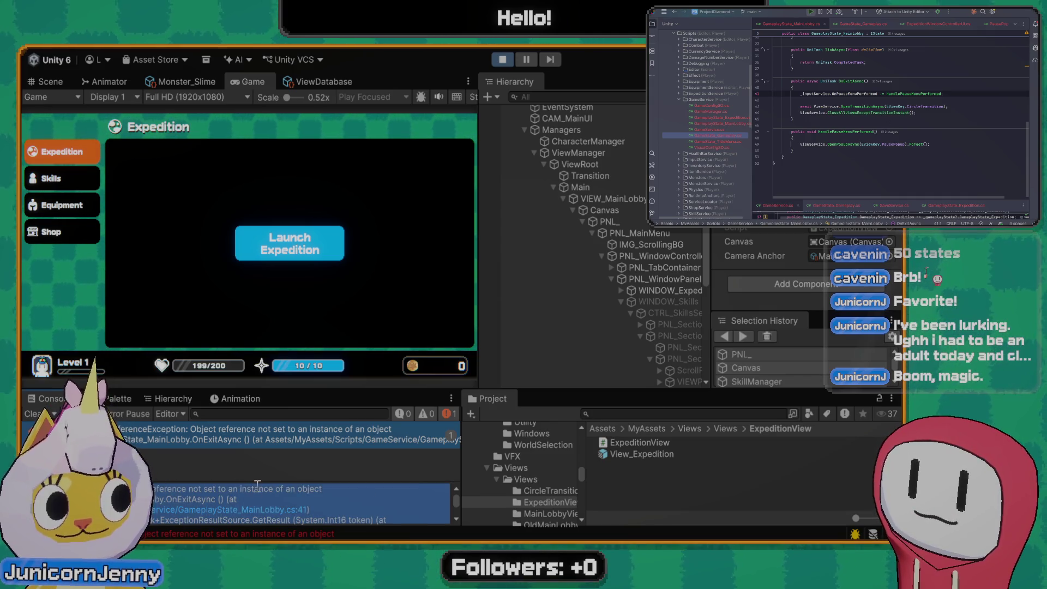
drag(146, 488, 273, 488)
click(258, 511)
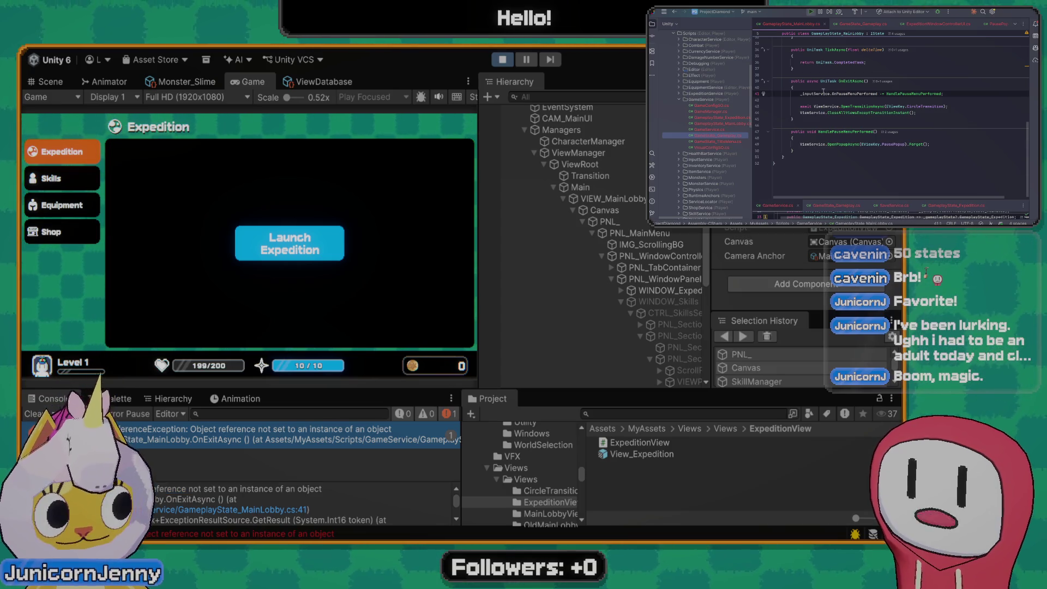
Replace the _inputService references on lines 41 and 31, then review CloseTransitionAsync
scroll(822, 89, up, 8)
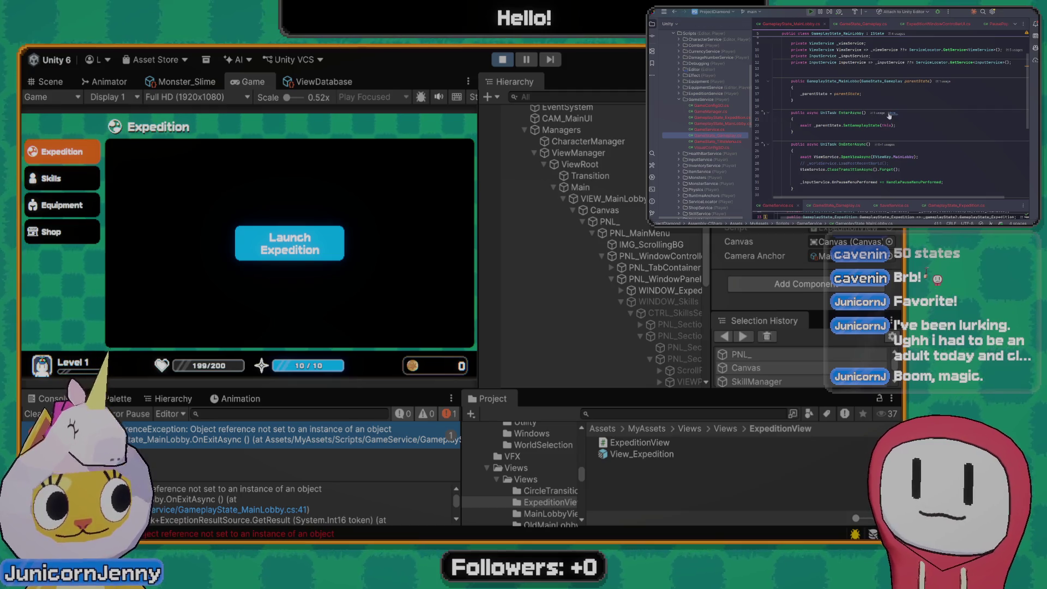
scroll(889, 116, up, 2)
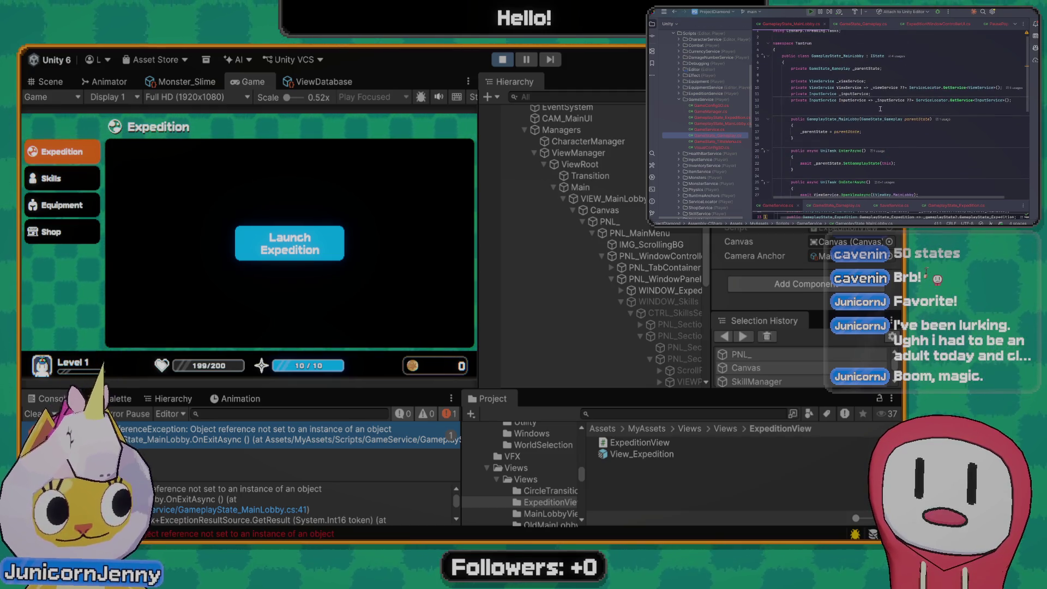
scroll(882, 109, up, 1)
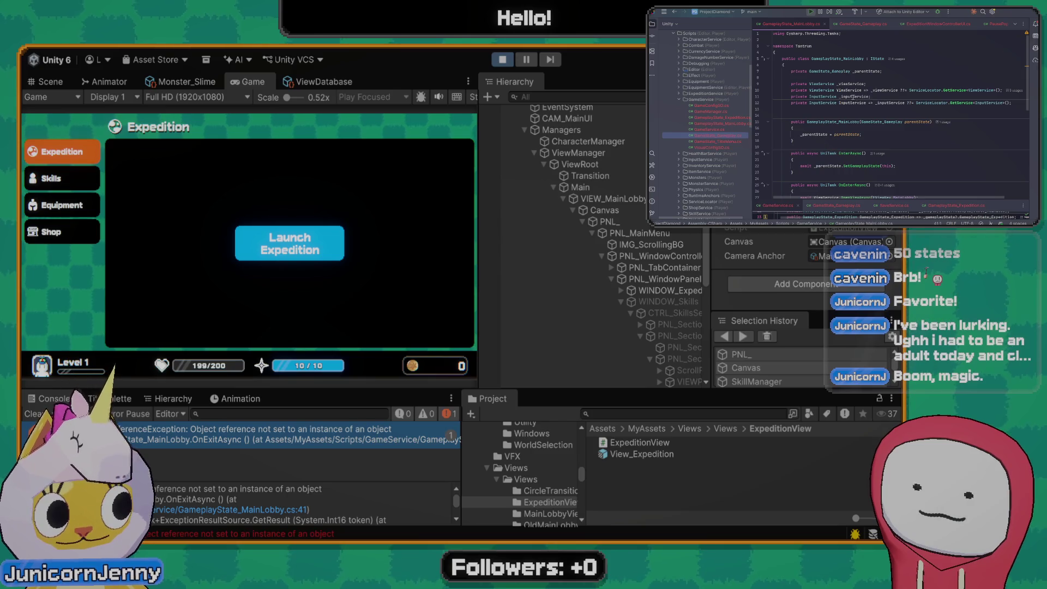
scroll(876, 100, down, 10)
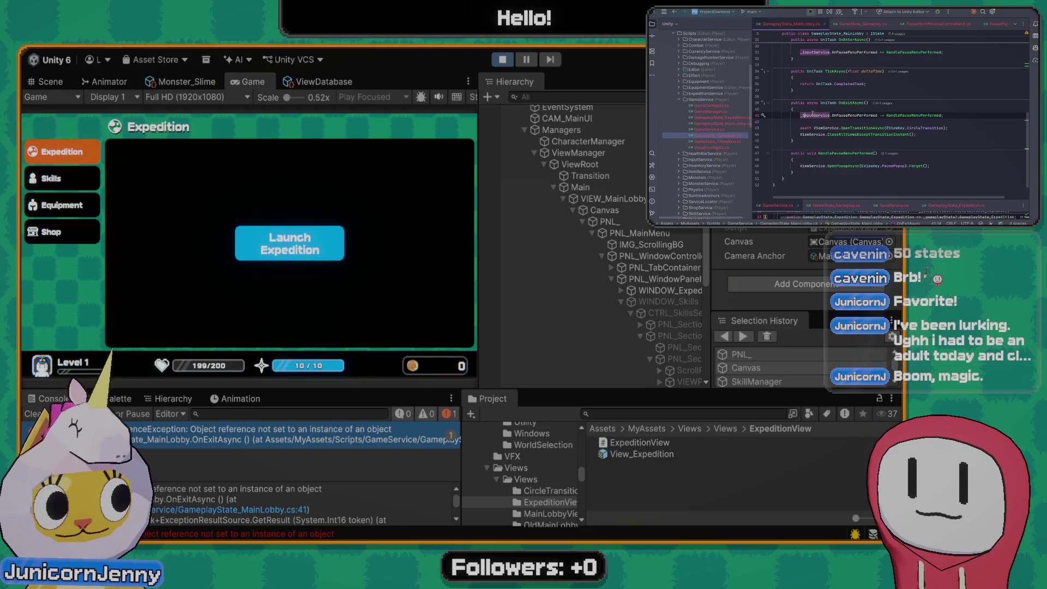
key(BackSpace)
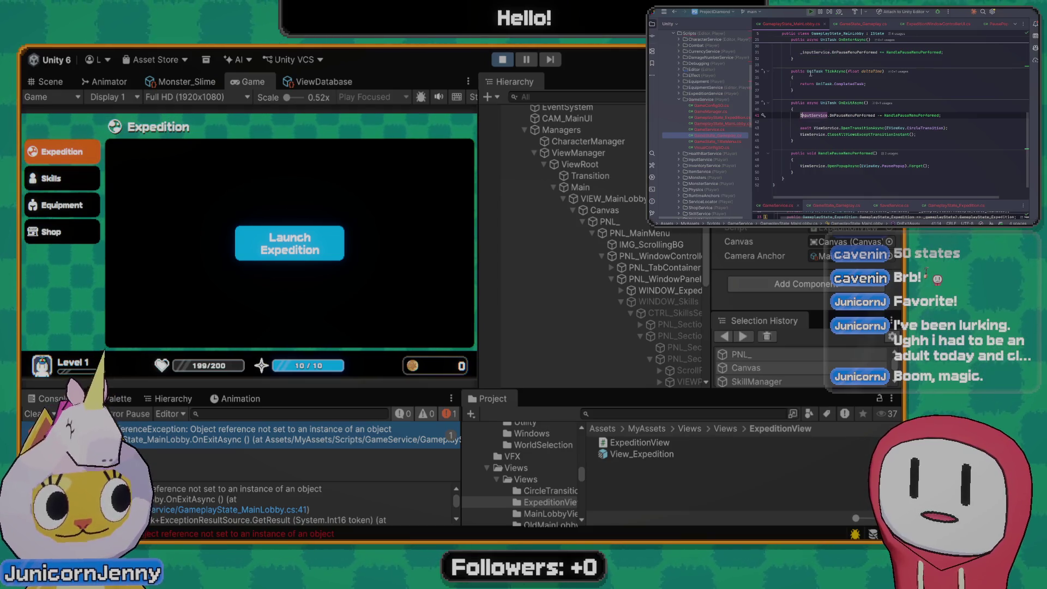
ctrl+click(820, 53)
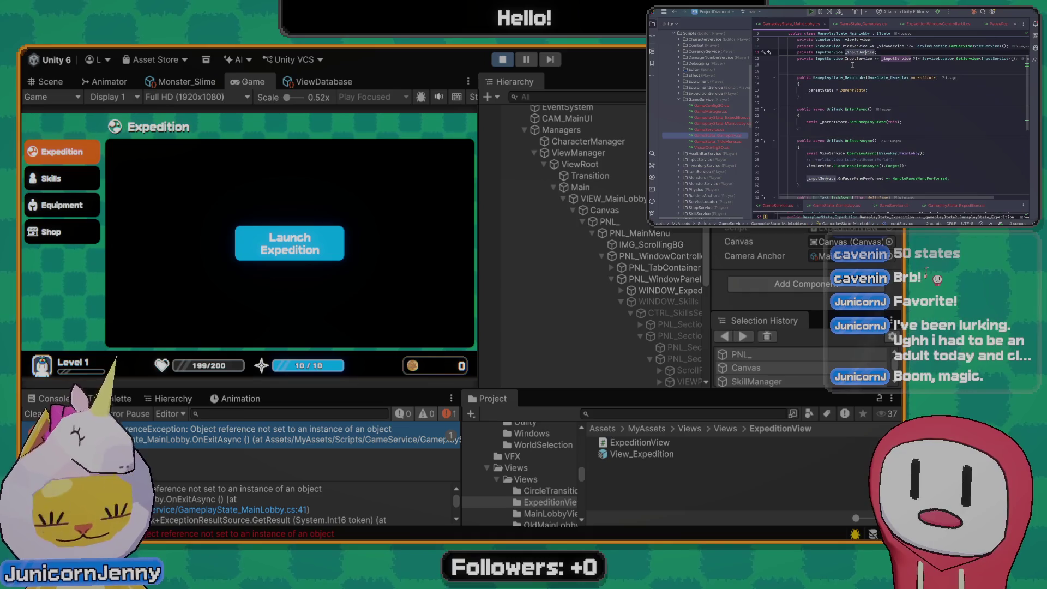
click(827, 179)
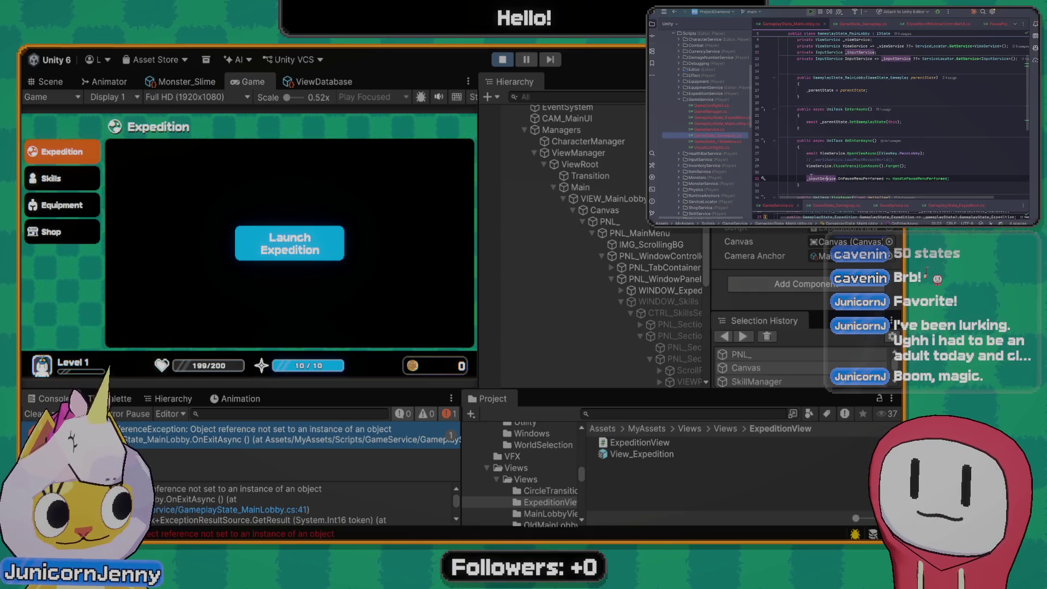
key(BackSpace)
key(BackSpace)
text(I)
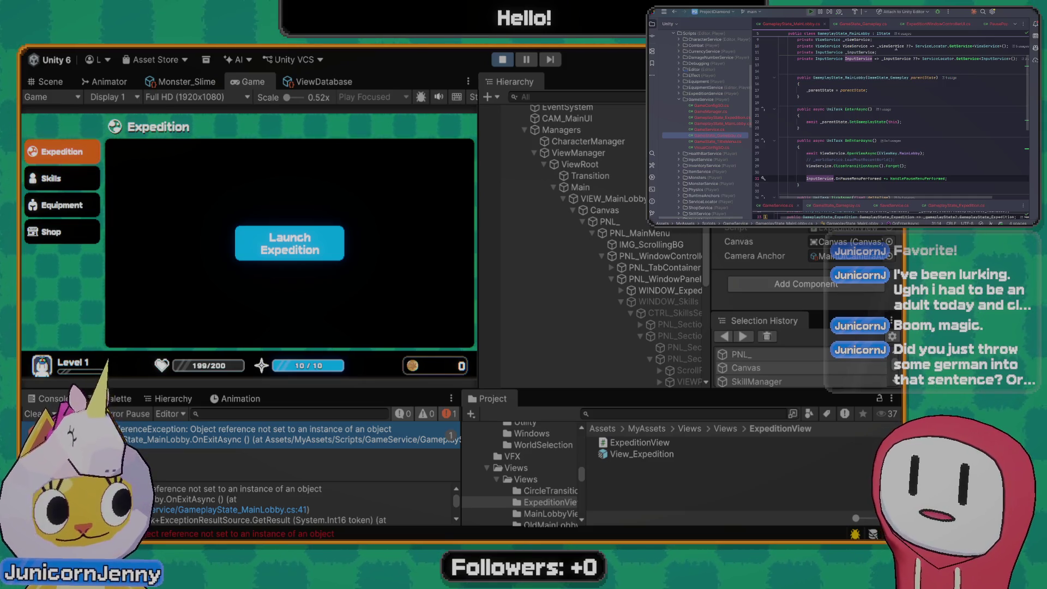
click(857, 165)
scroll(872, 134, down, 4)
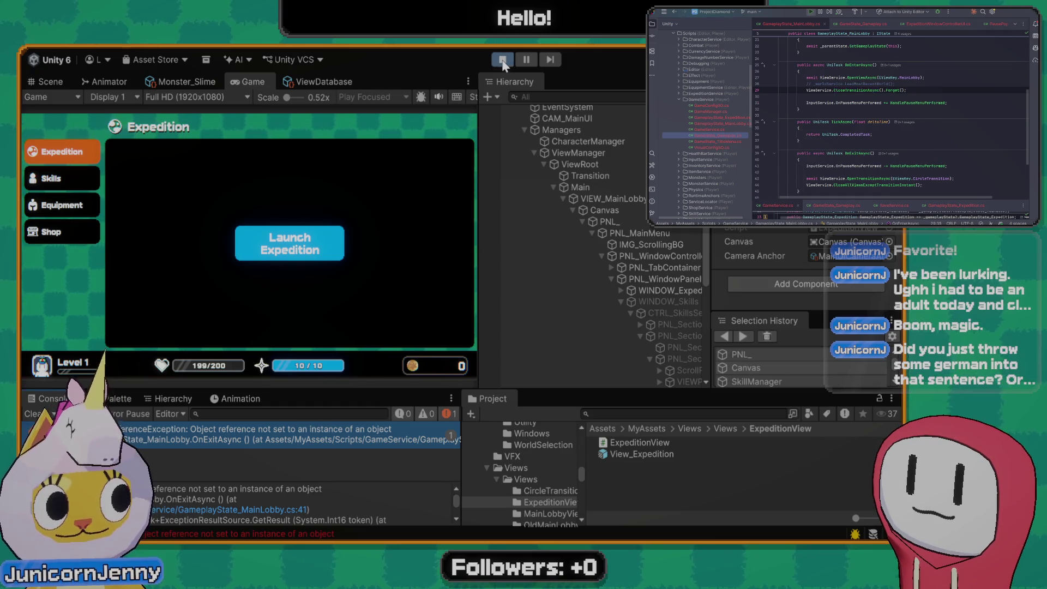
Exit play mode and clear the Console messages twice
key(ctrl+p)
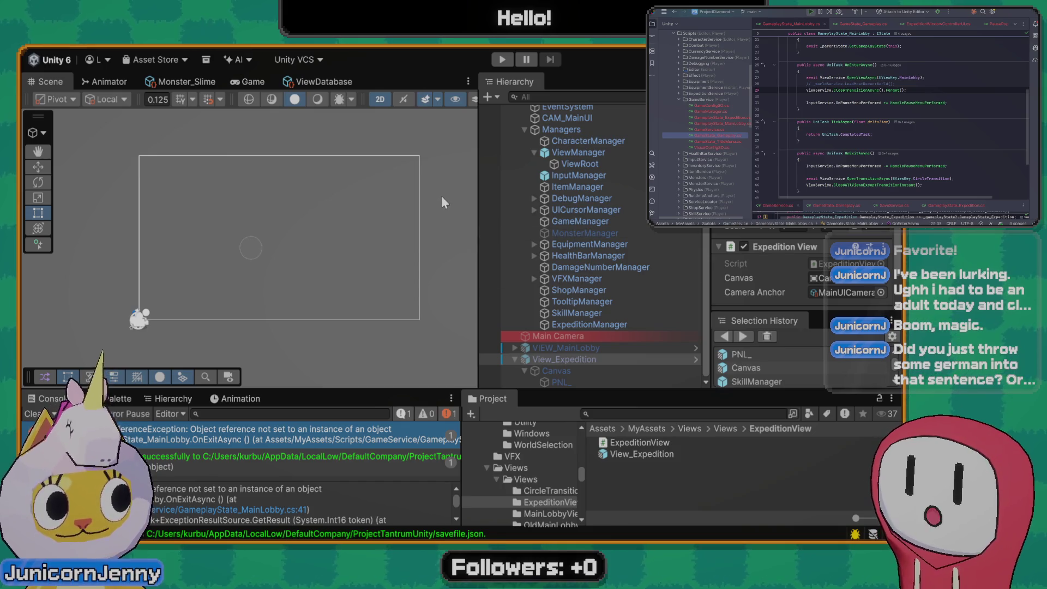
click(33, 414)
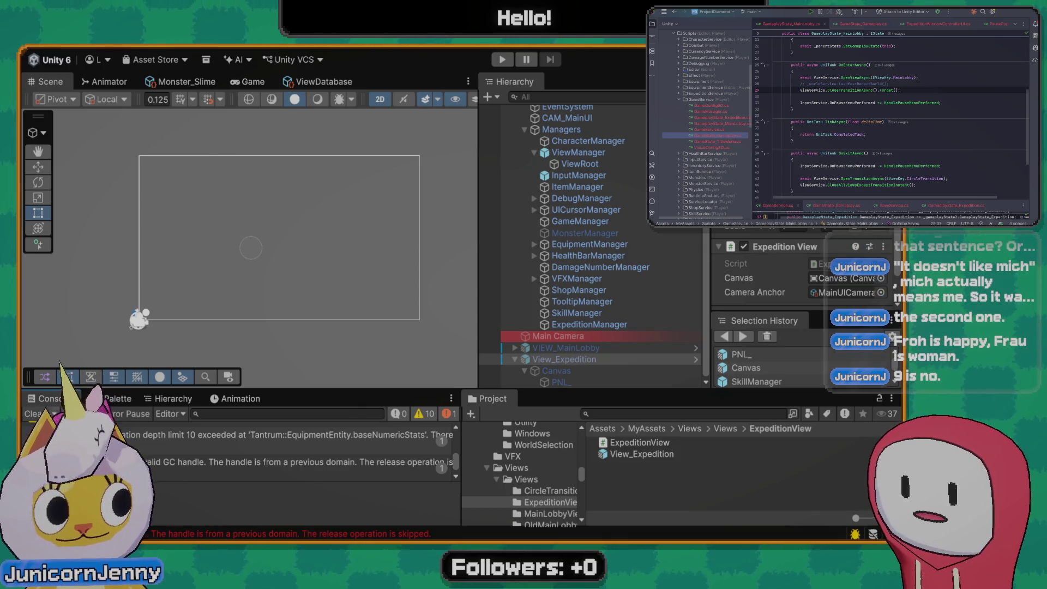
click(31, 413)
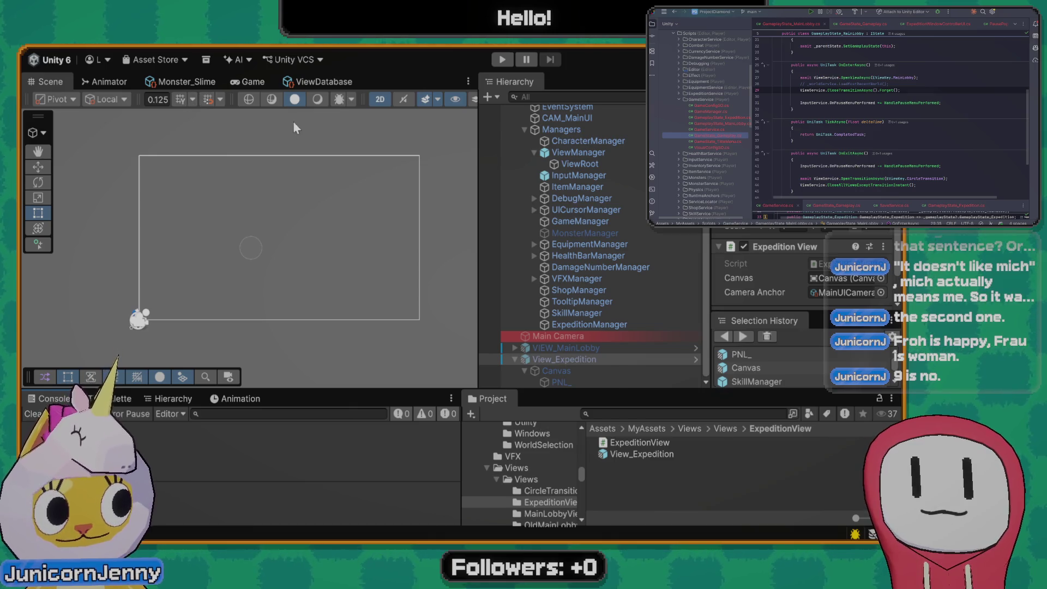
Deselect everything, select EquipmentManager in the Hierarchy, and enter play mode
scroll(302, 224, down, 1)
scroll(593, 281, up, 2)
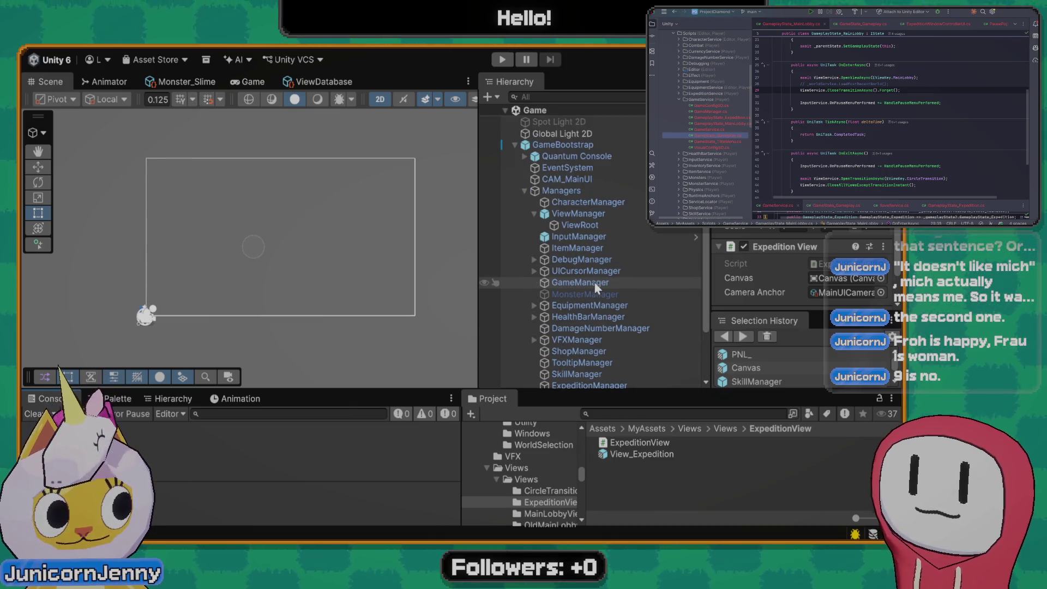
scroll(578, 274, down, 2)
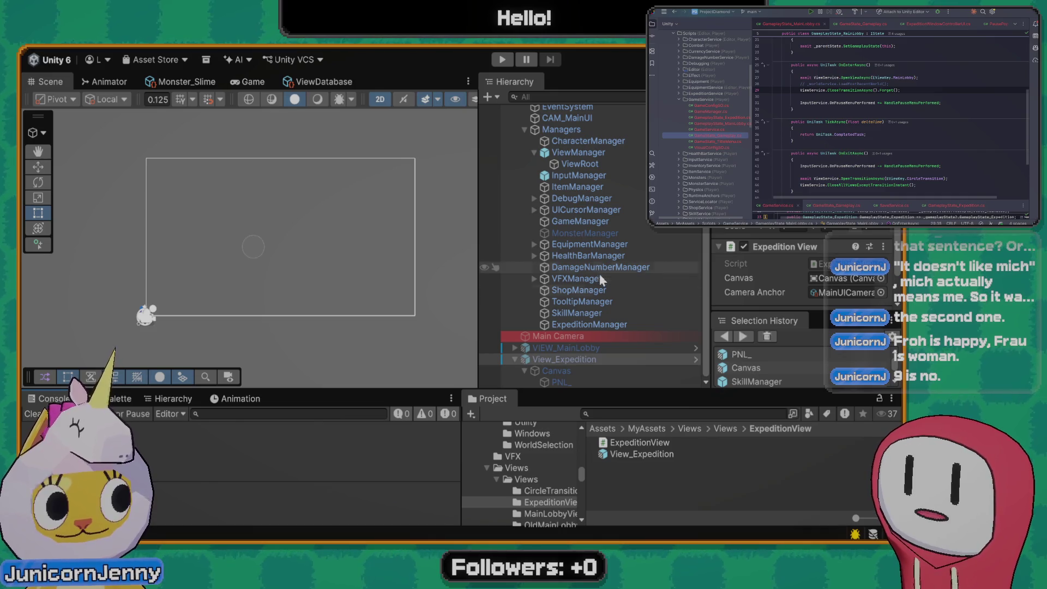
scroll(601, 261, up, 2)
scroll(601, 258, down, 2)
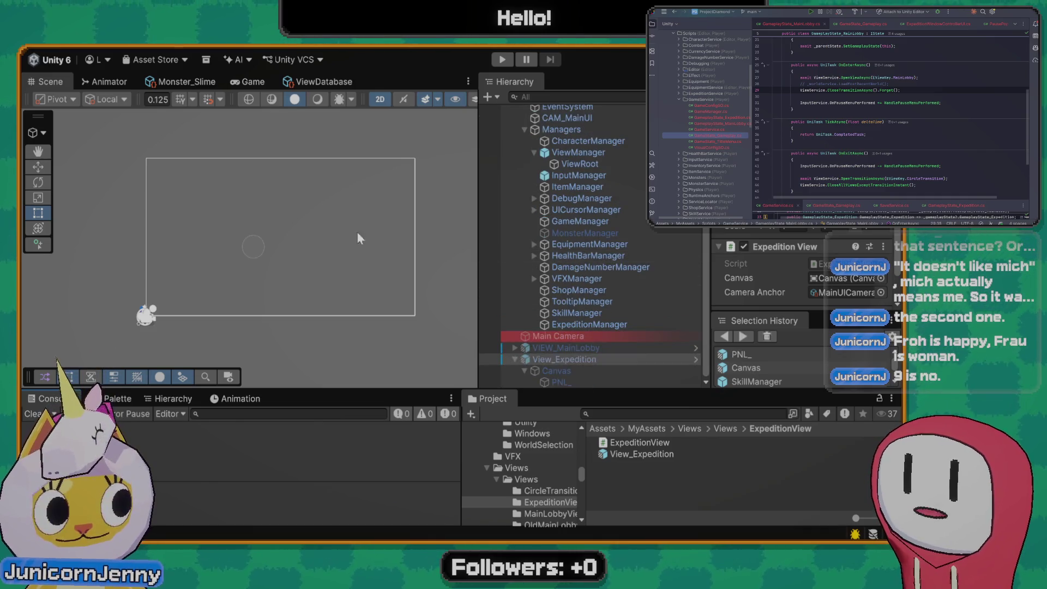
scroll(235, 273, up, 1)
scroll(240, 266, down, 2)
scroll(241, 266, up, 3)
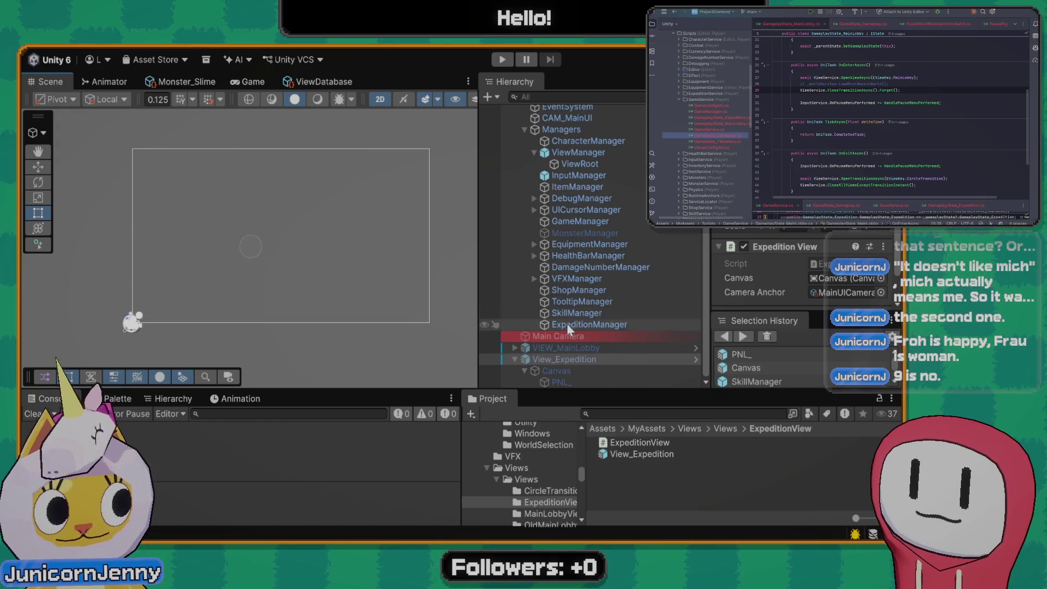
click(665, 467)
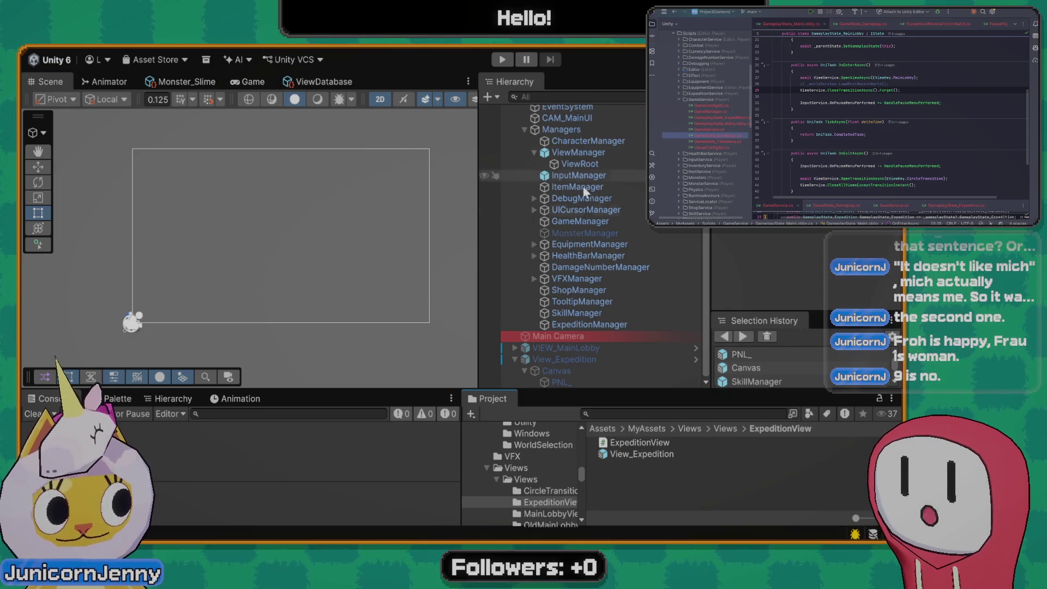
click(589, 245)
click(502, 60)
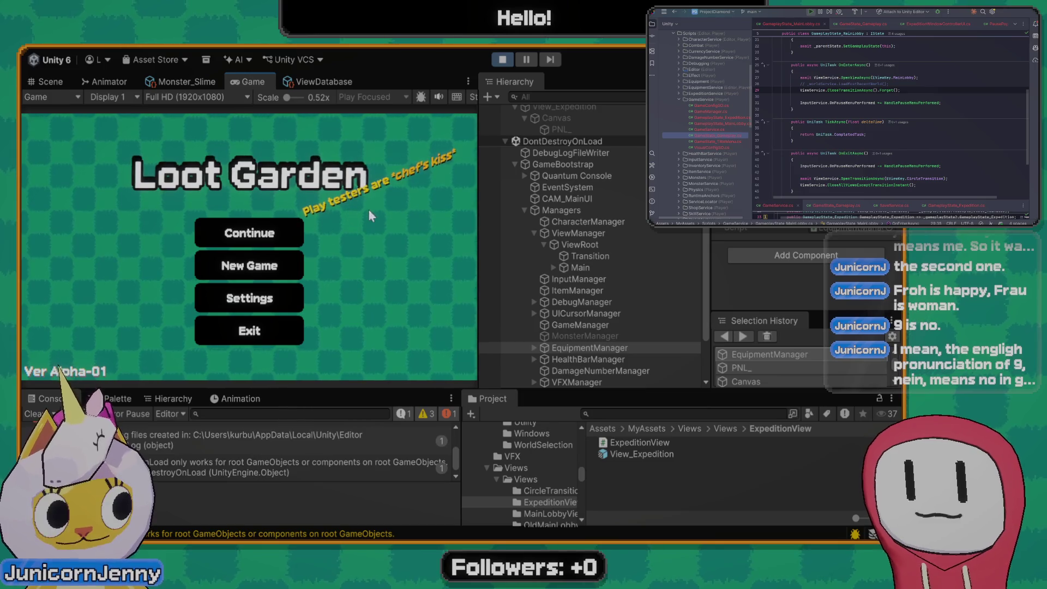
Start a New Game, open Skills, inspect both null reference errors, and clear the Console
click(248, 266)
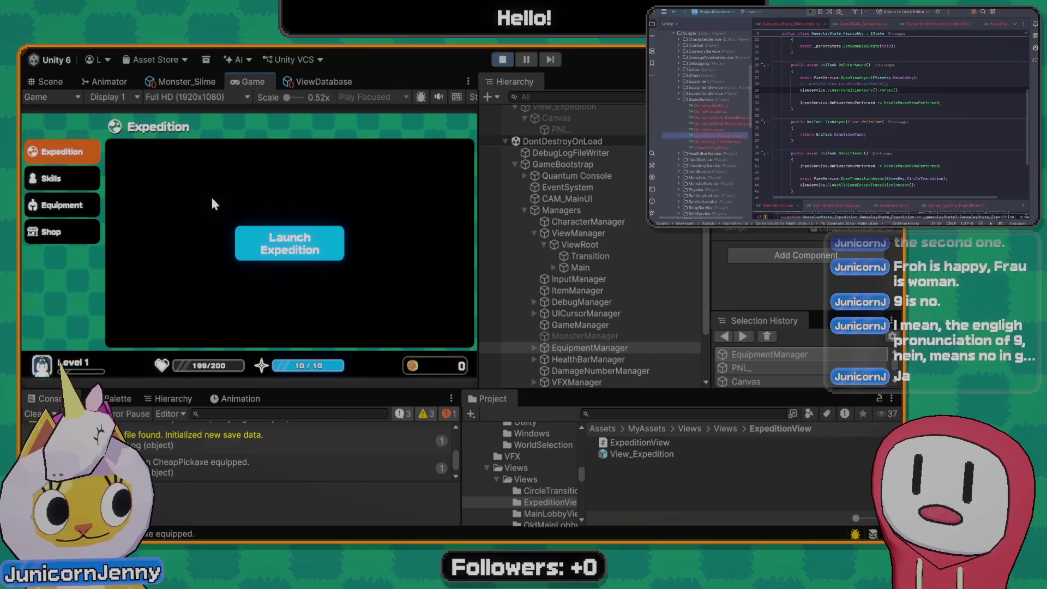
click(86, 177)
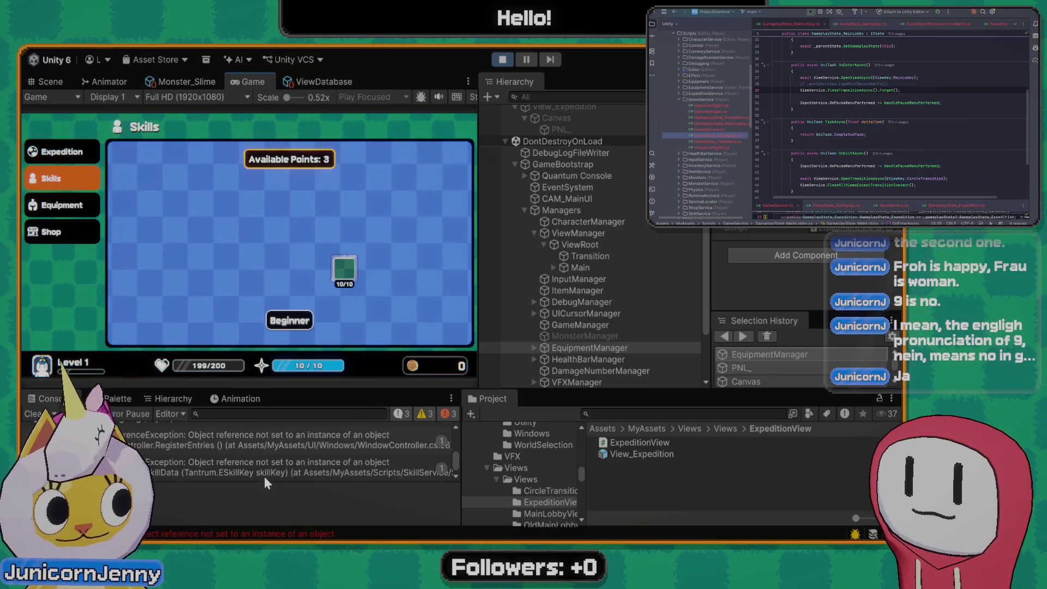
click(266, 439)
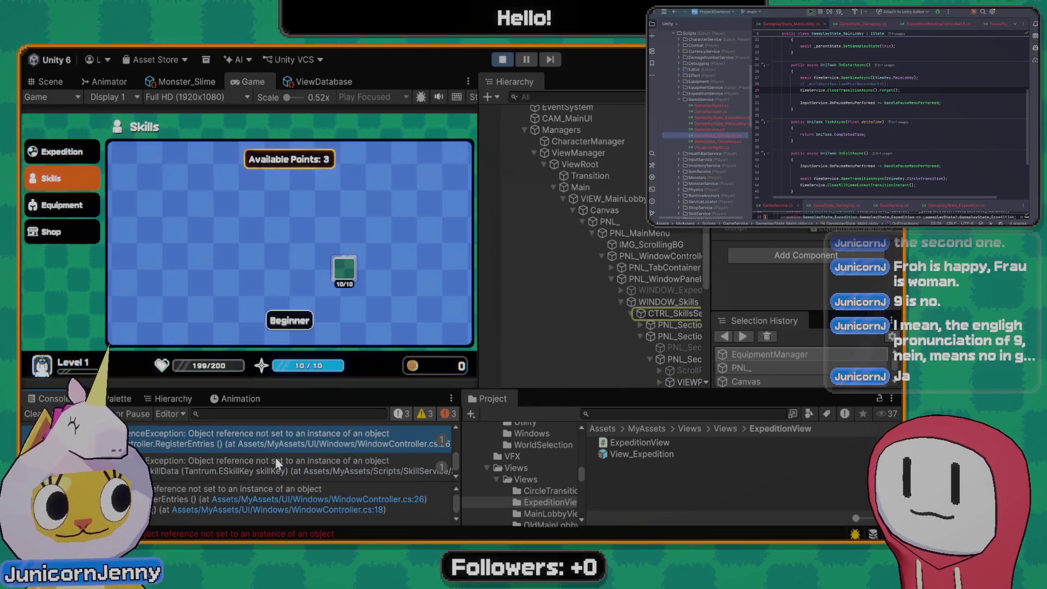
click(275, 457)
click(257, 442)
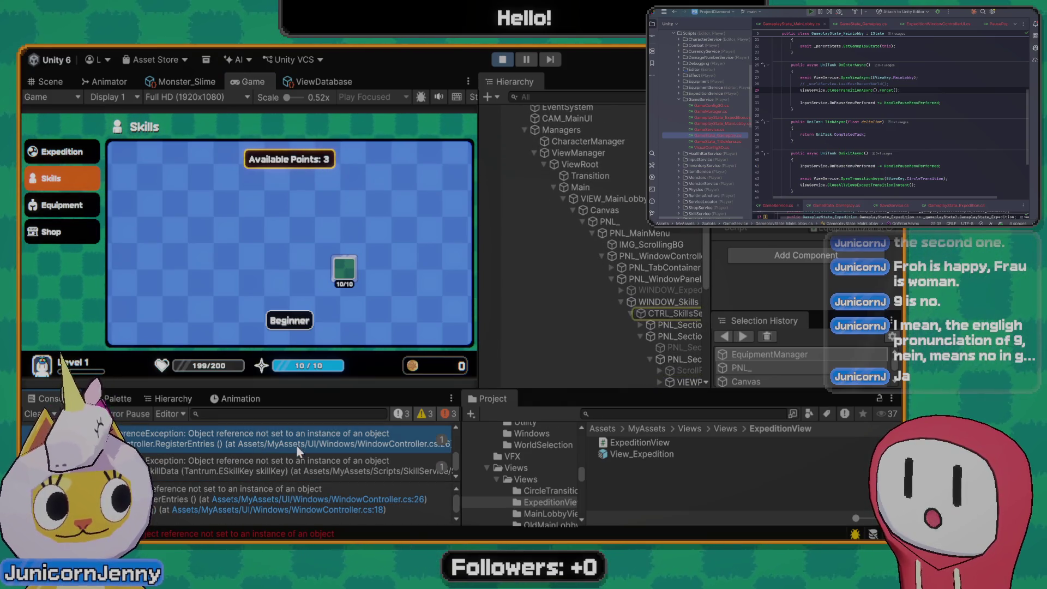
click(31, 413)
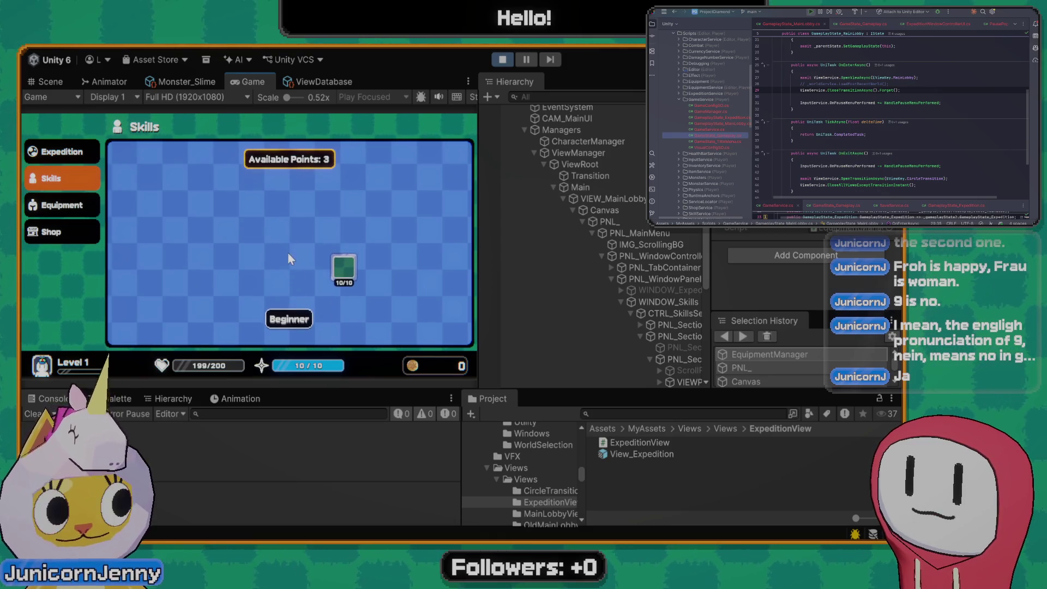
Visit the Equipment and Skills pages, then launch an expedition from the Expedition page
click(60, 205)
click(68, 177)
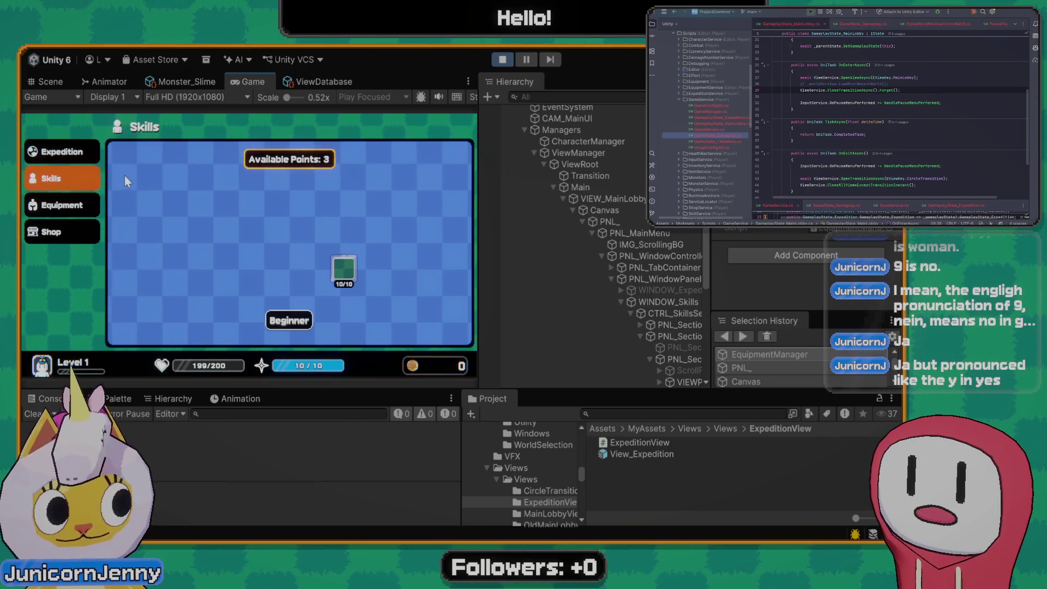
click(82, 152)
click(290, 244)
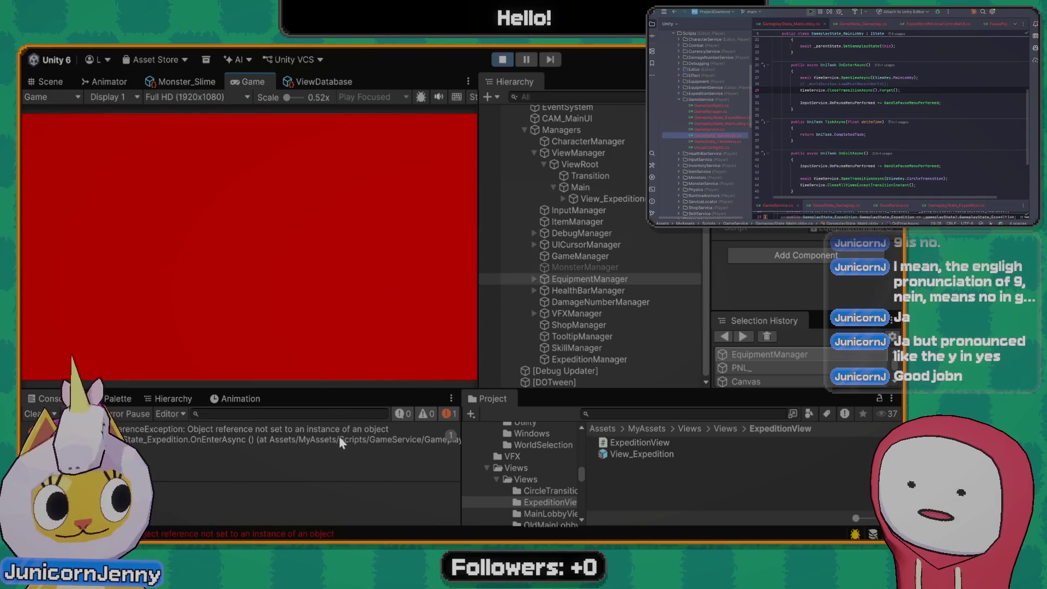
Open GameplayState_Expedition.cs from the Console error and change both _inputService references to InputService
click(339, 436)
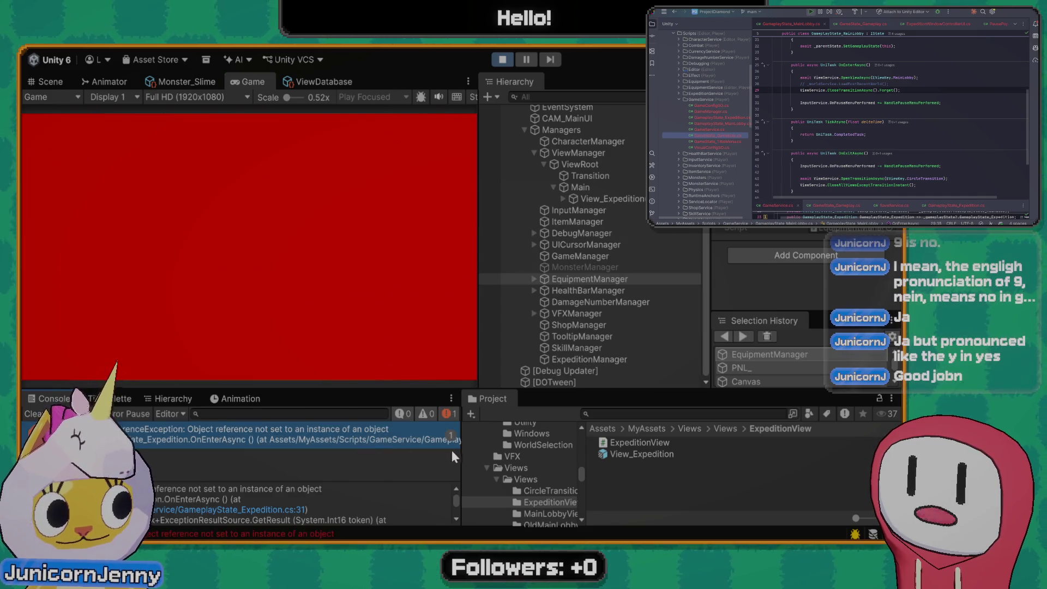
click(254, 510)
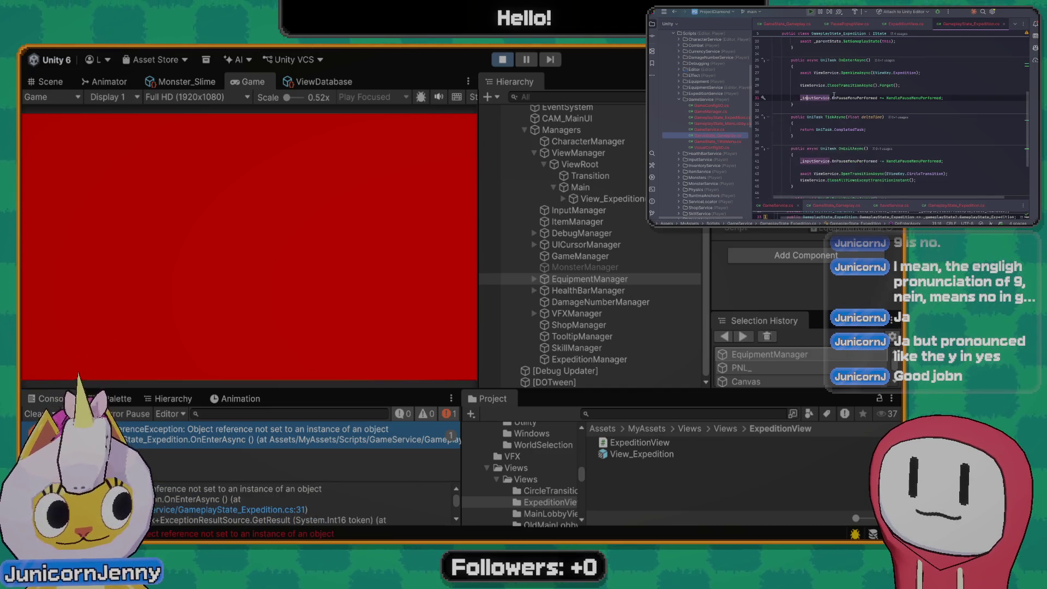
key(alt+j)
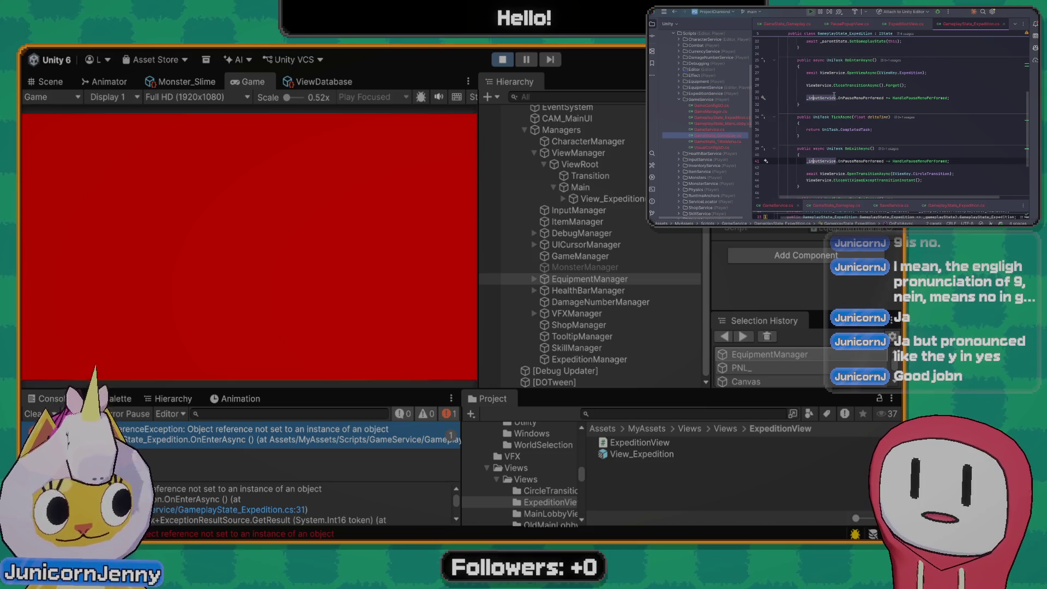
text(InputService)
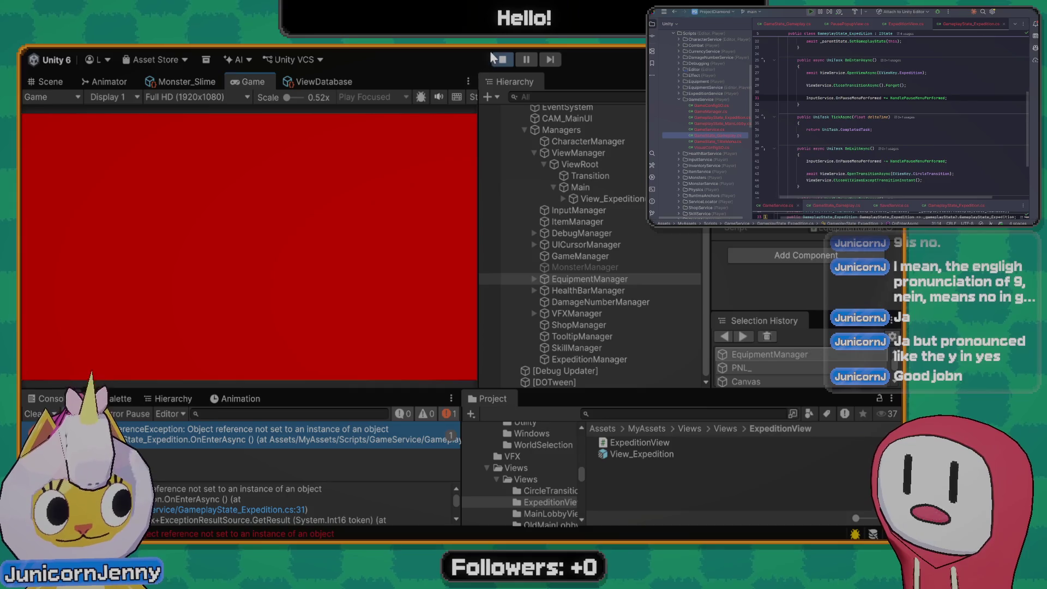
Exit play mode, empty the Console, and select View_Expedition to show its red panel
click(502, 59)
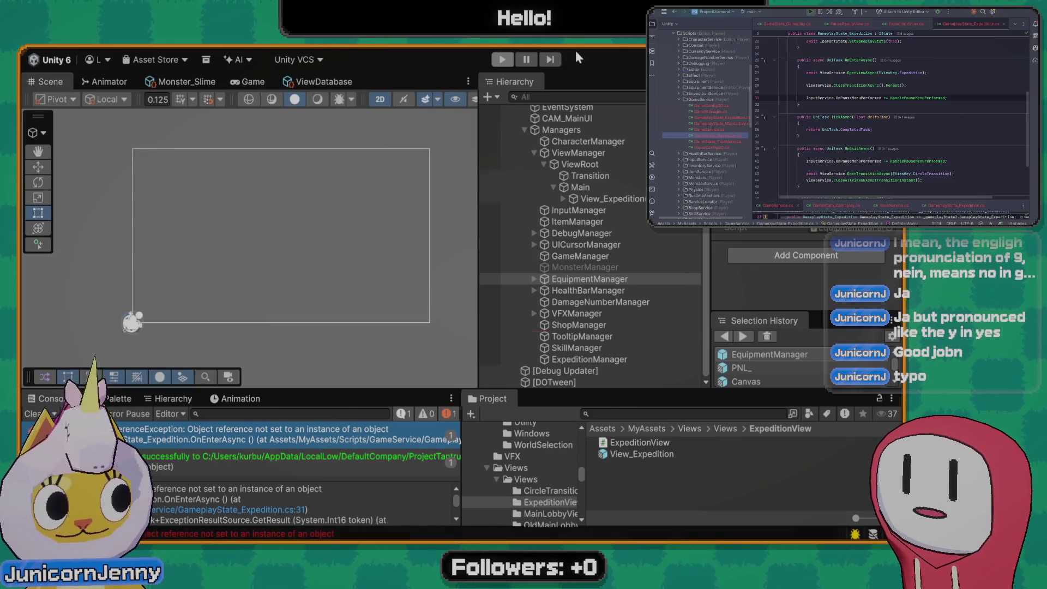
click(32, 414)
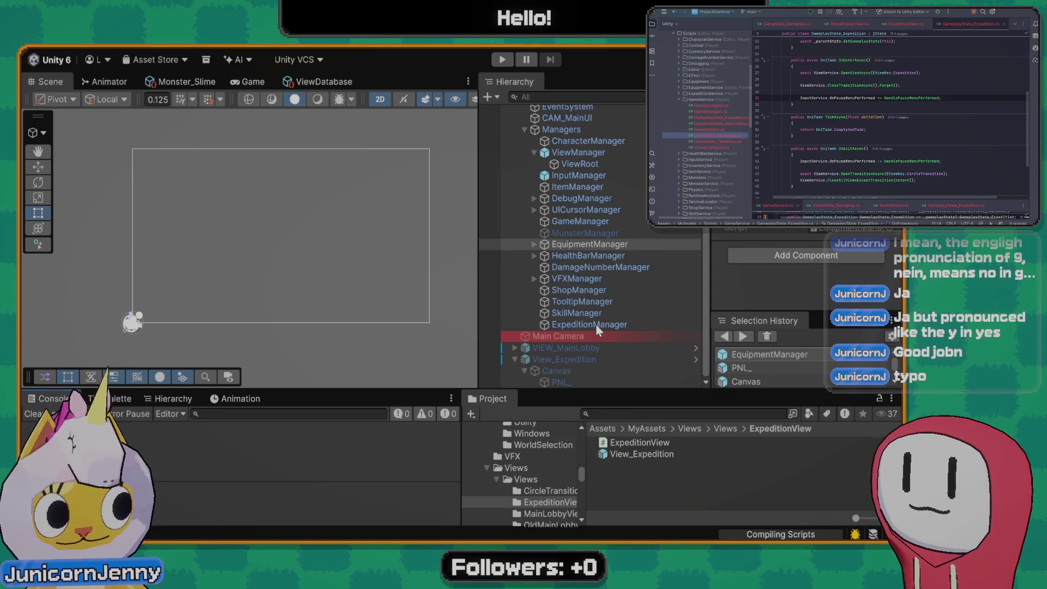
click(33, 413)
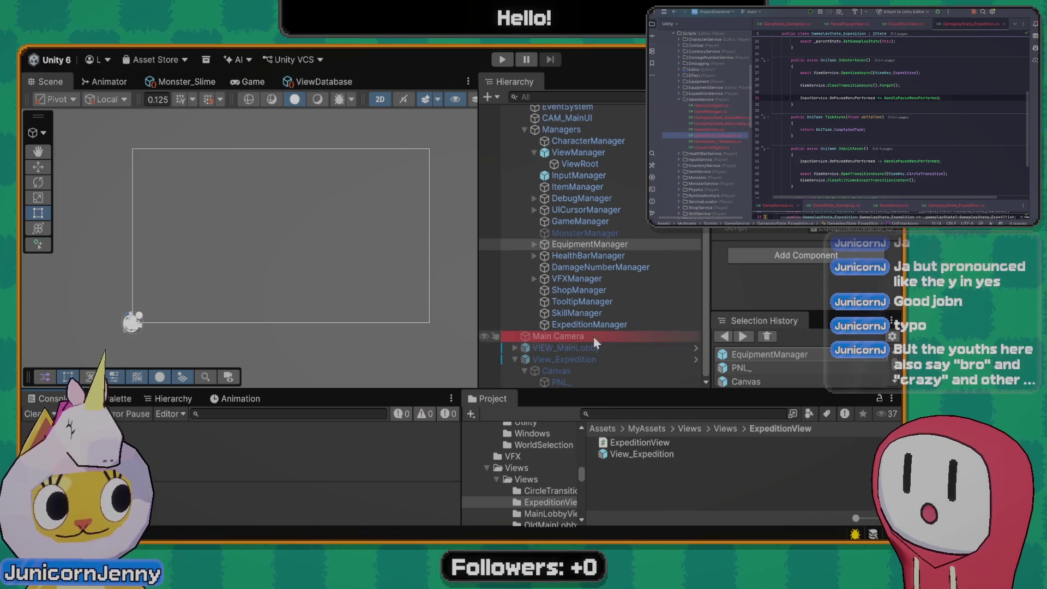
click(573, 358)
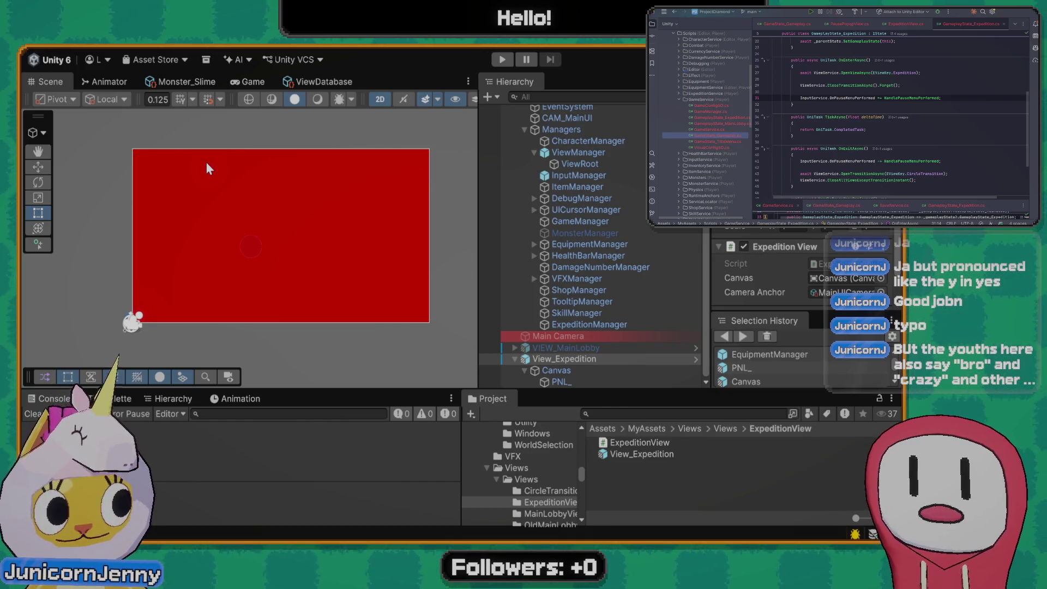
drag(203, 281, 166, 285)
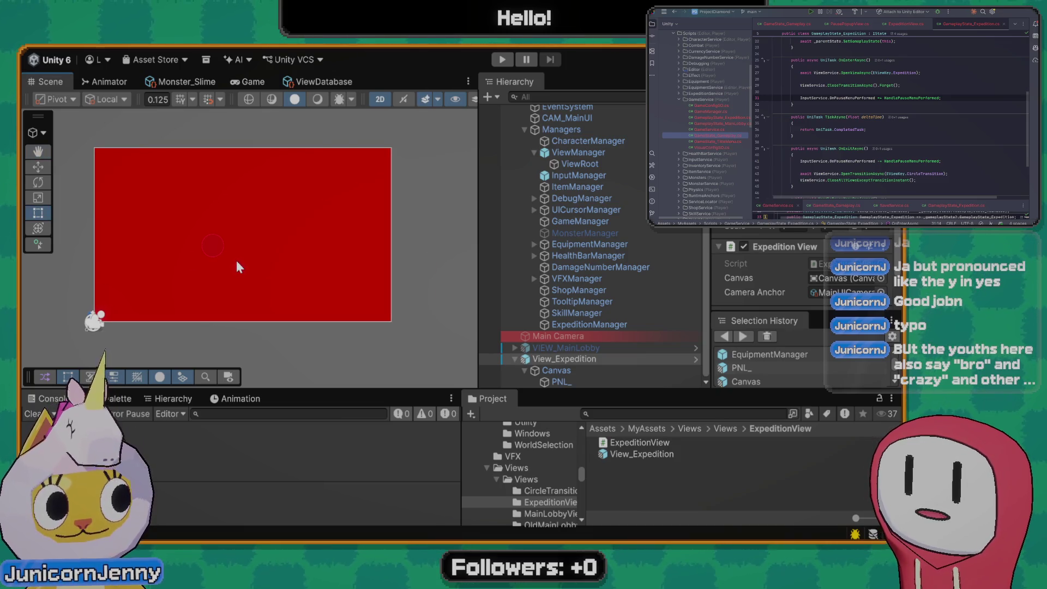
scroll(239, 263, up, 2)
scroll(188, 257, up, 1)
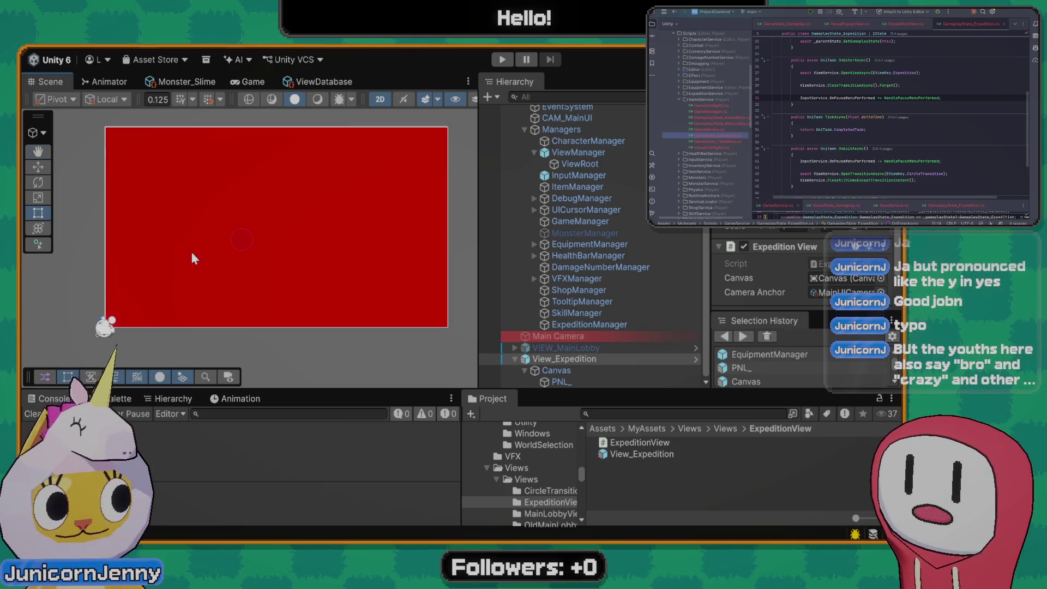
drag(192, 252, 245, 250)
scroll(277, 244, up, 1)
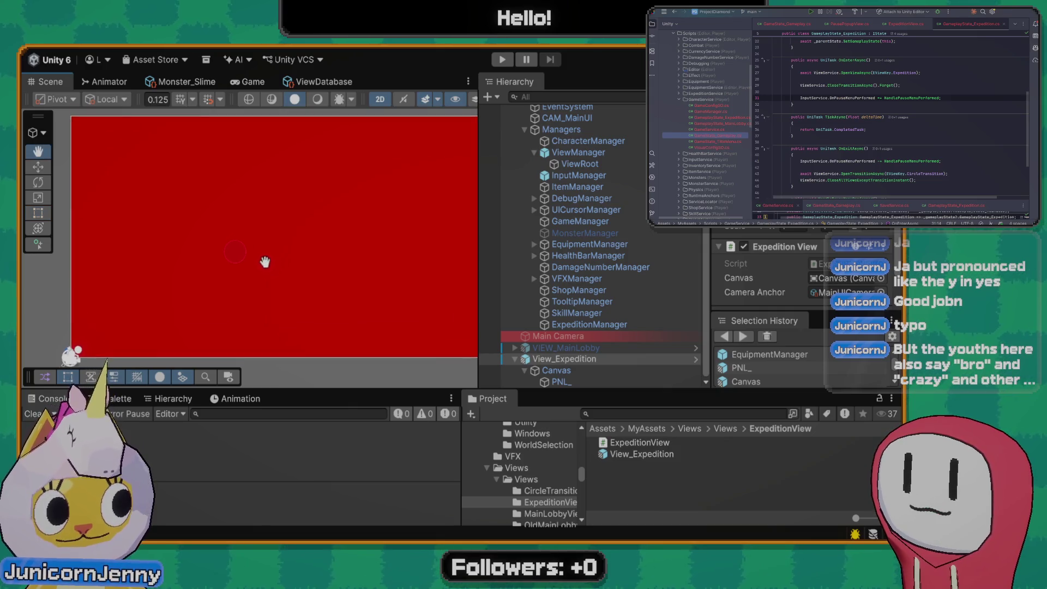
scroll(274, 224, down, 2)
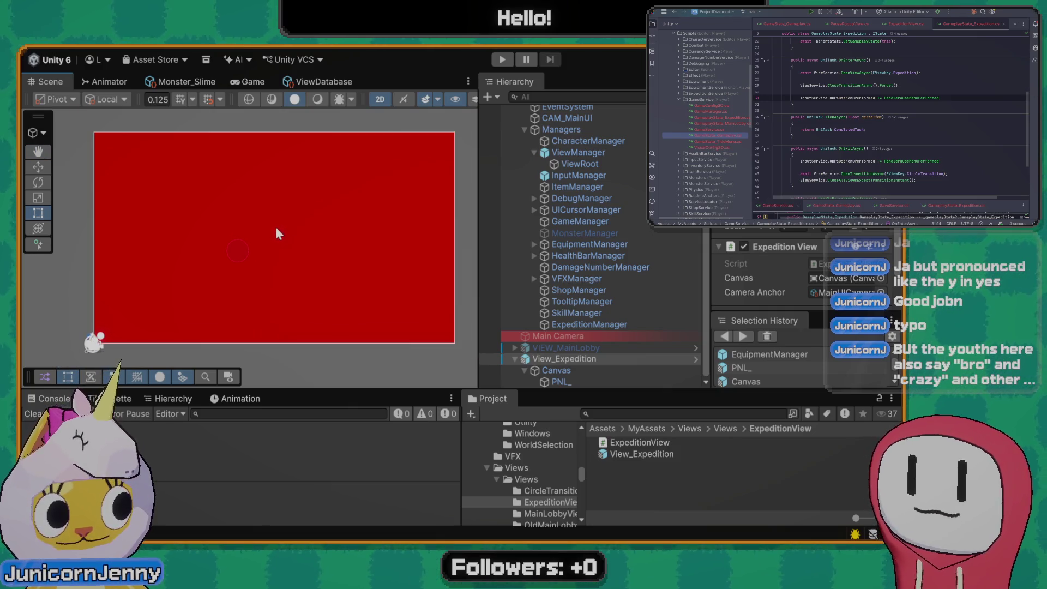
click(556, 371)
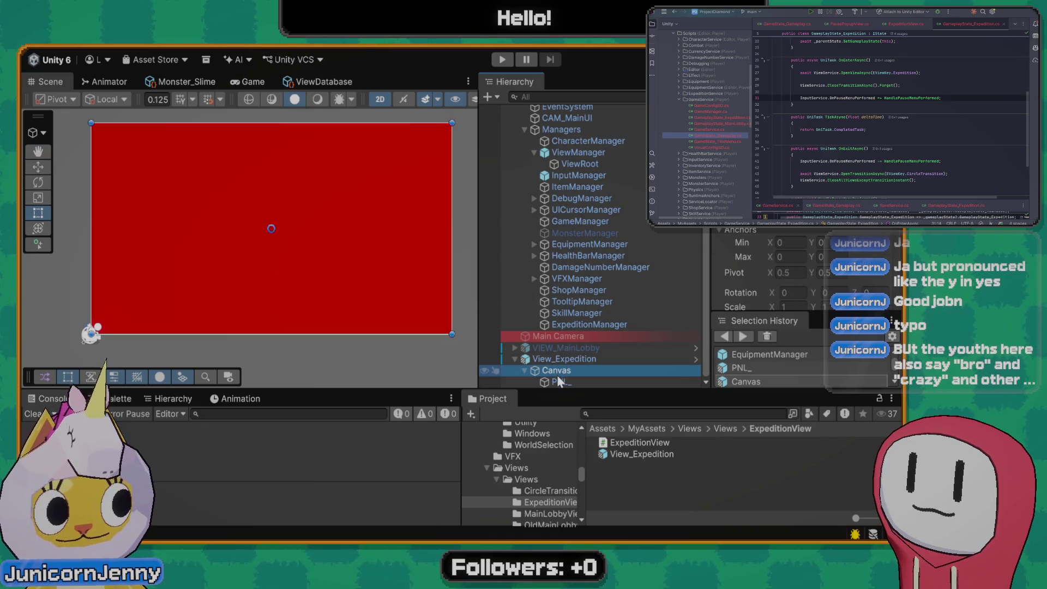
click(567, 359)
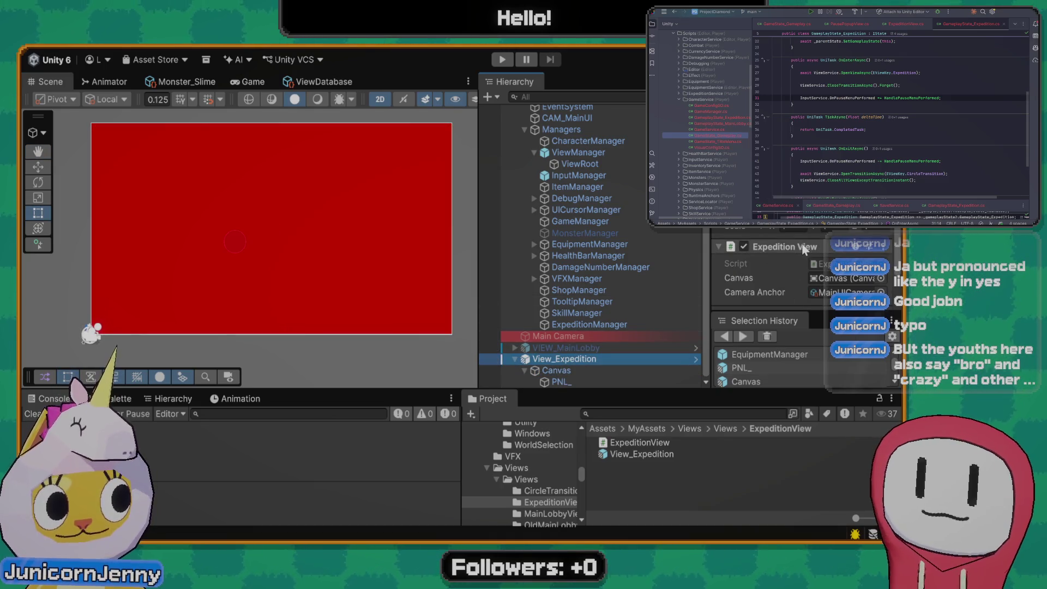
scroll(786, 256, down, 2)
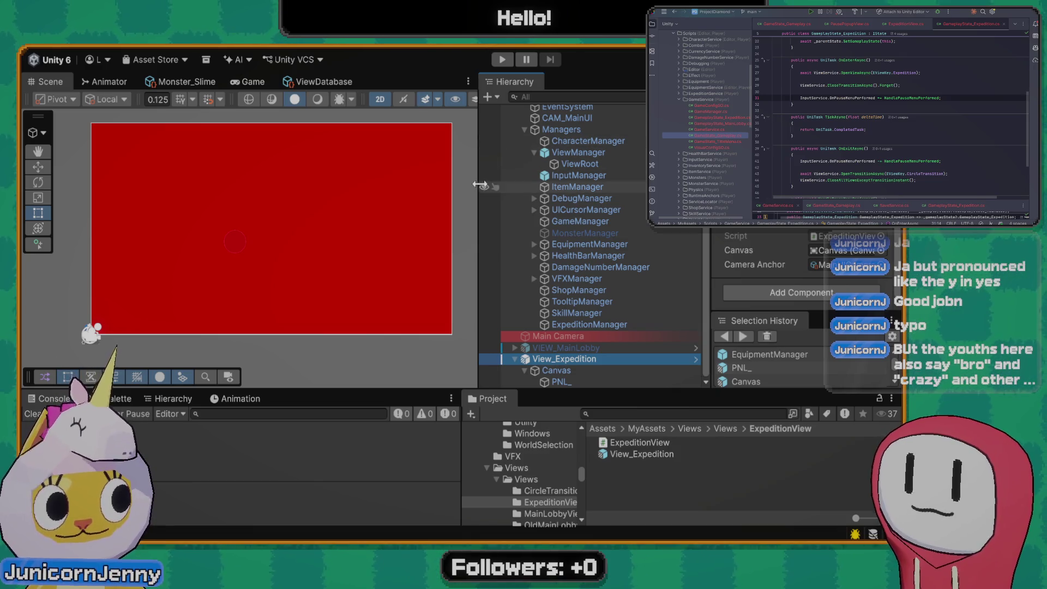
click(543, 370)
click(553, 382)
click(564, 359)
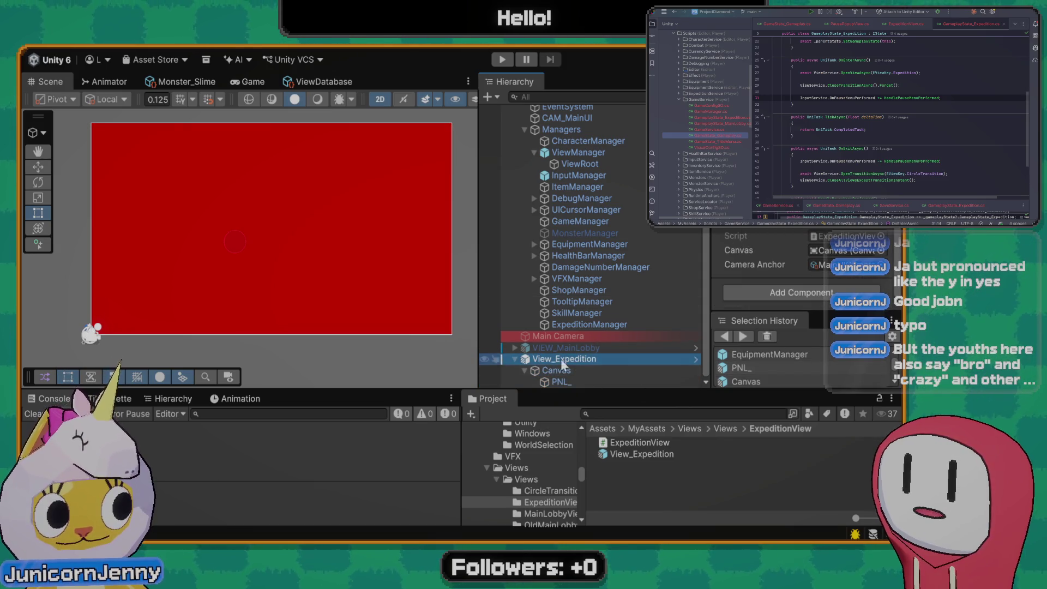
click(560, 382)
click(358, 233)
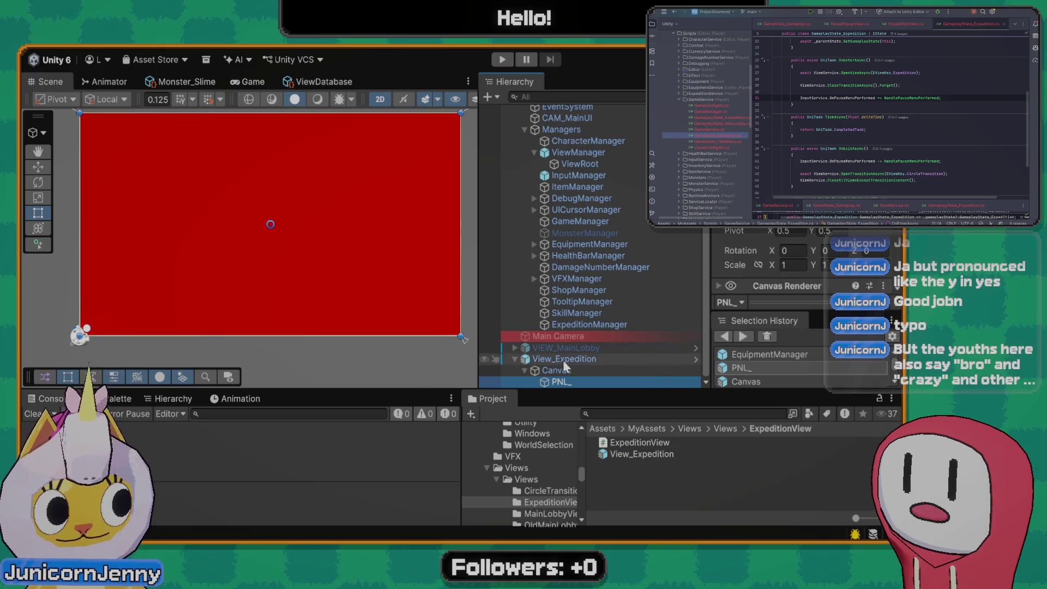
Create an empty child under PNL_ and rename it from PNL_Container to PNL_VerticalContainer
click(567, 382)
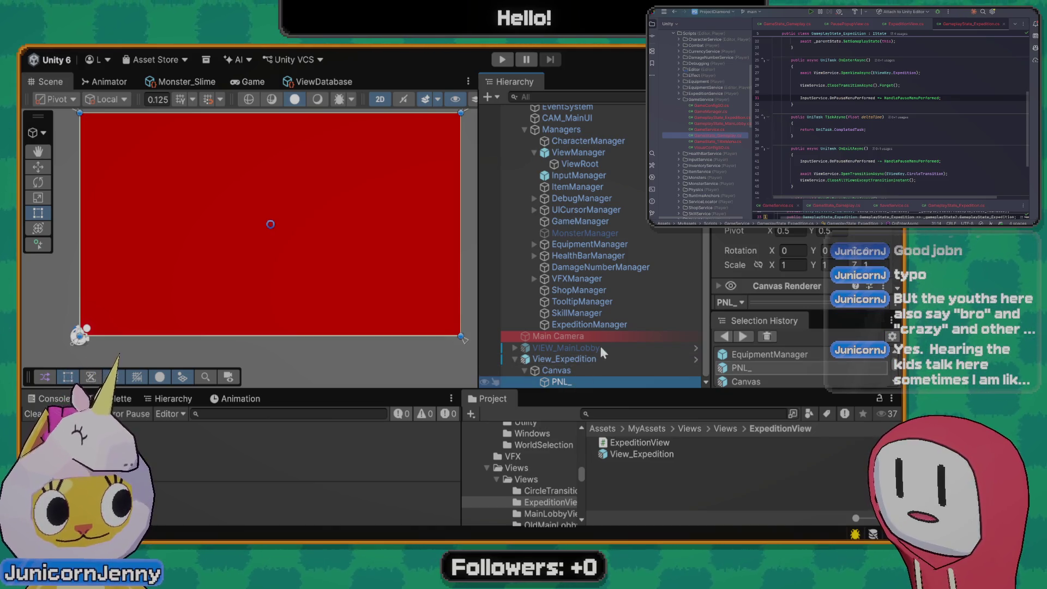
key(alt+shift+n)
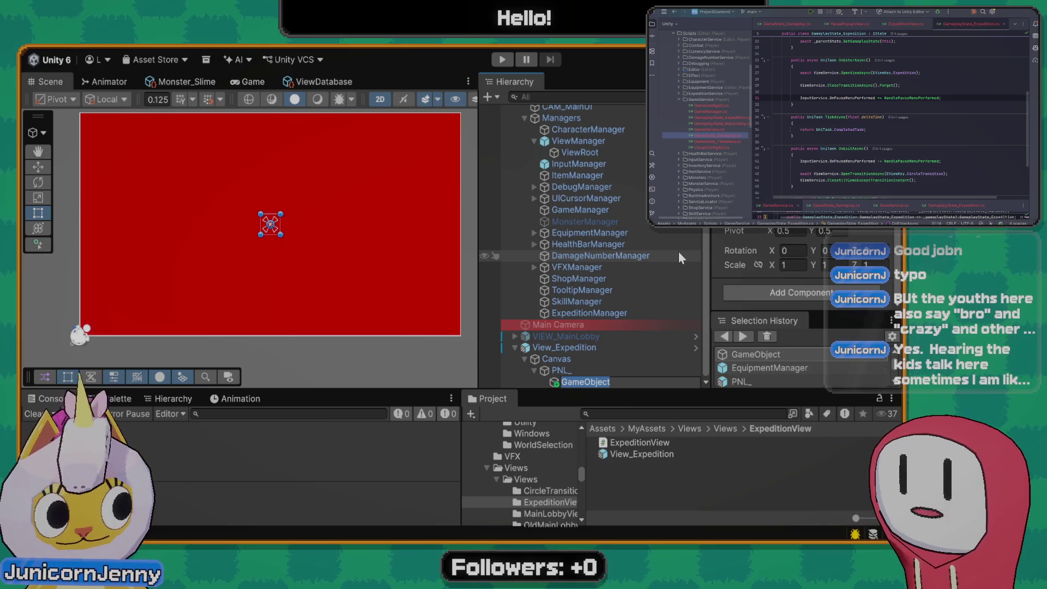
text(PNL_Conta)
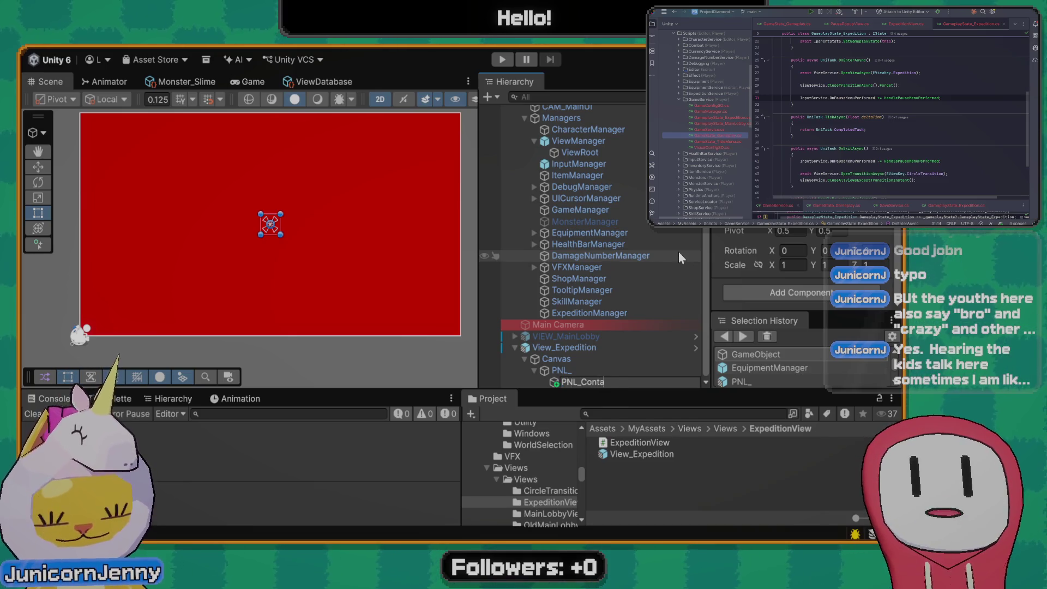
text(iner)
key(Return)
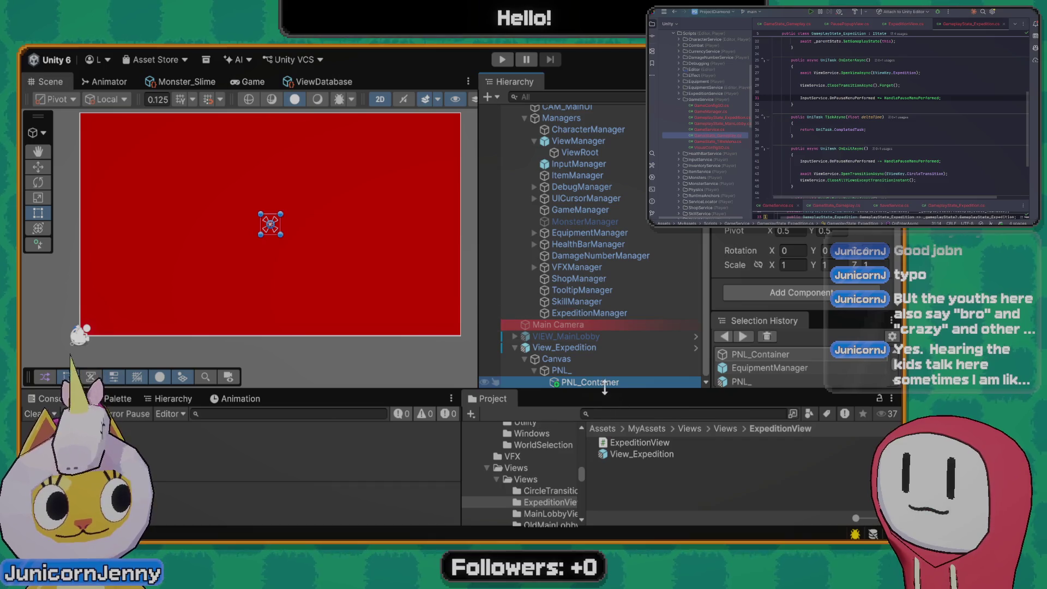
click(782, 294)
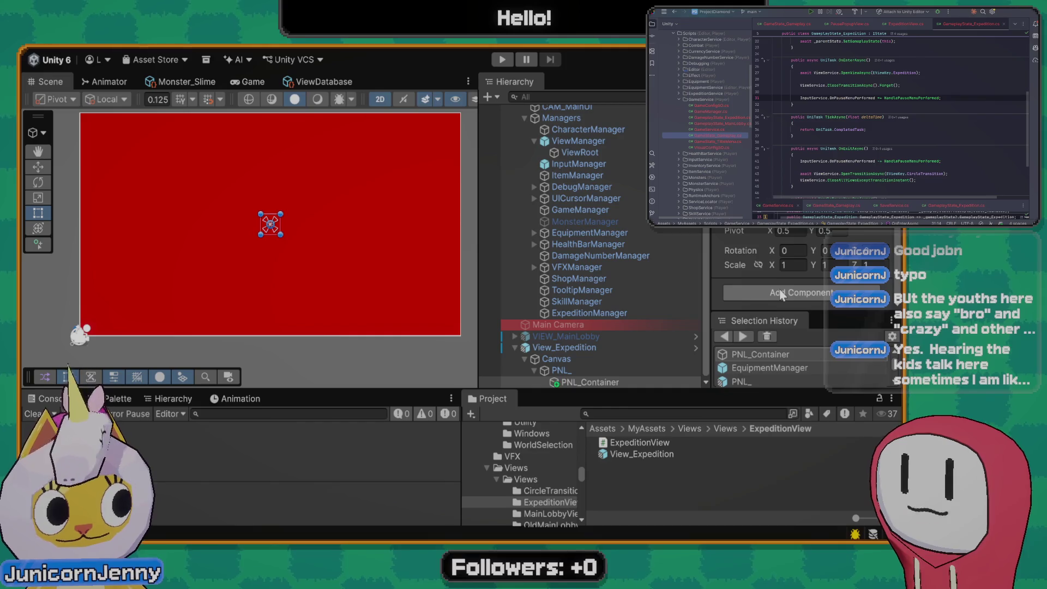
click(593, 382)
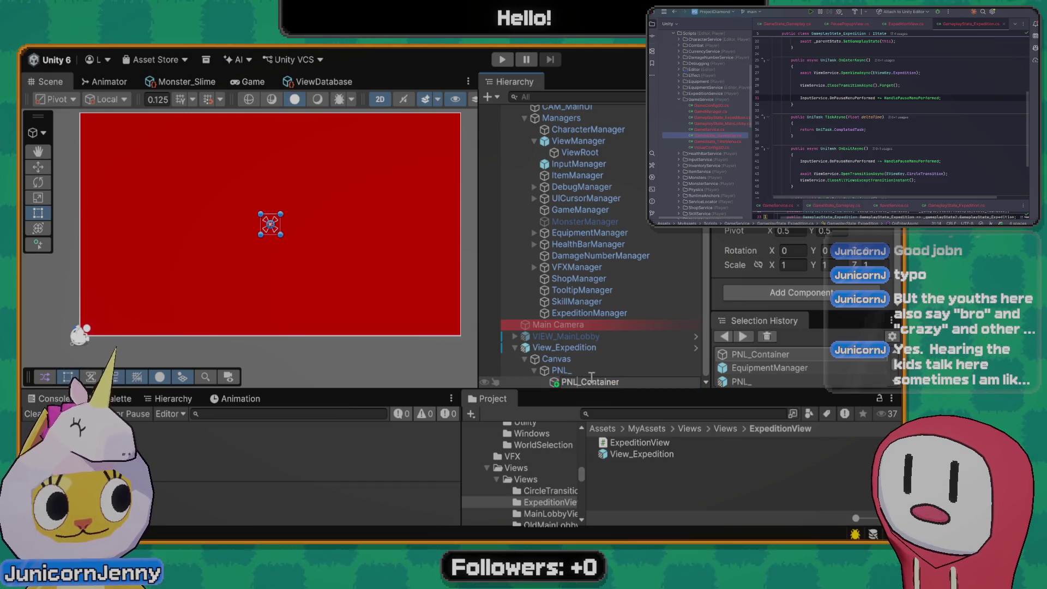
text(Ve)
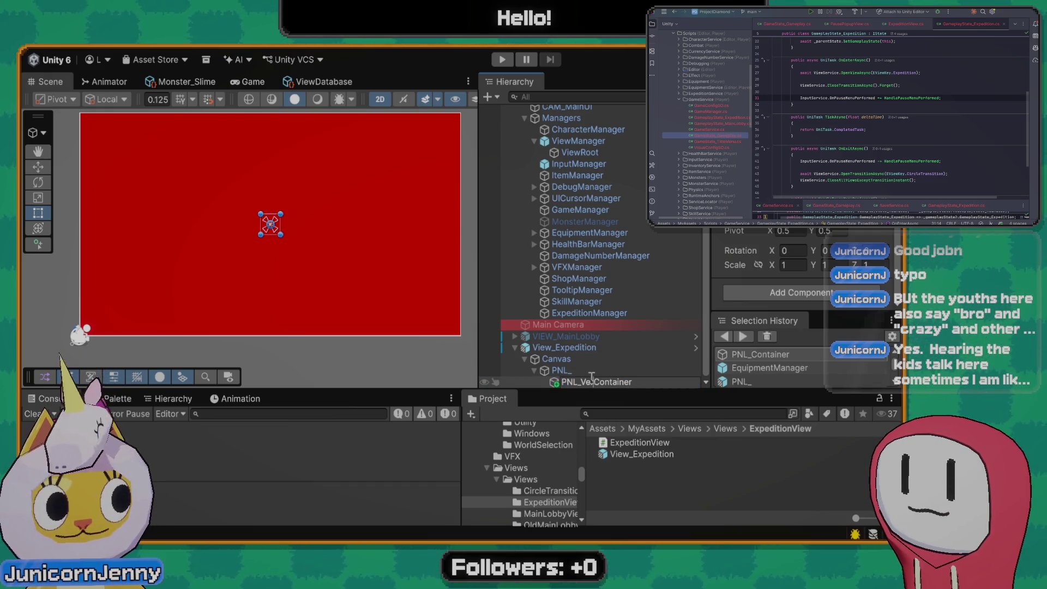
text(rtical)
key(Return)
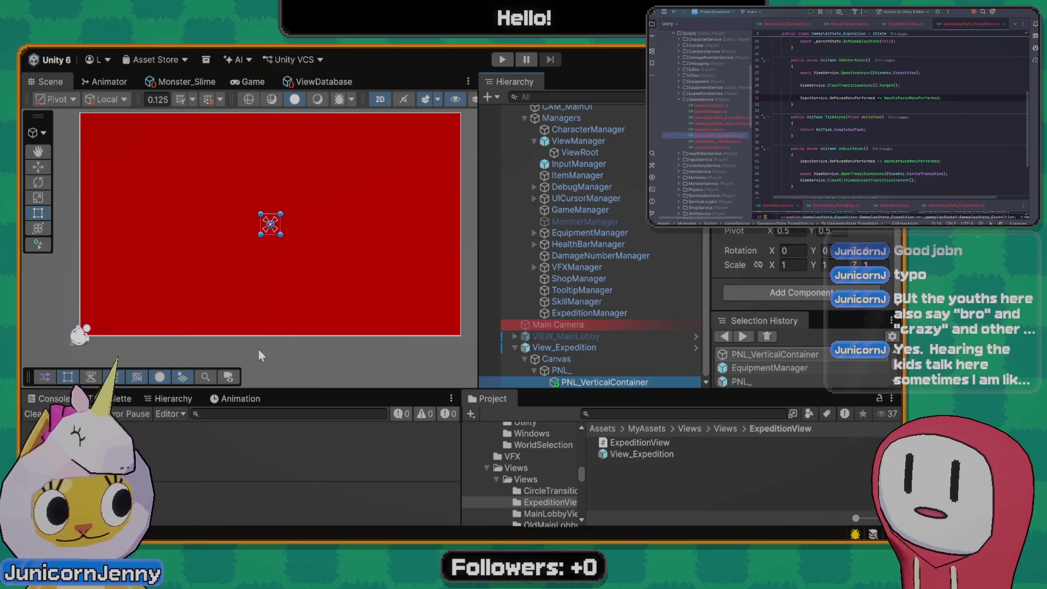
click(266, 282)
click(580, 371)
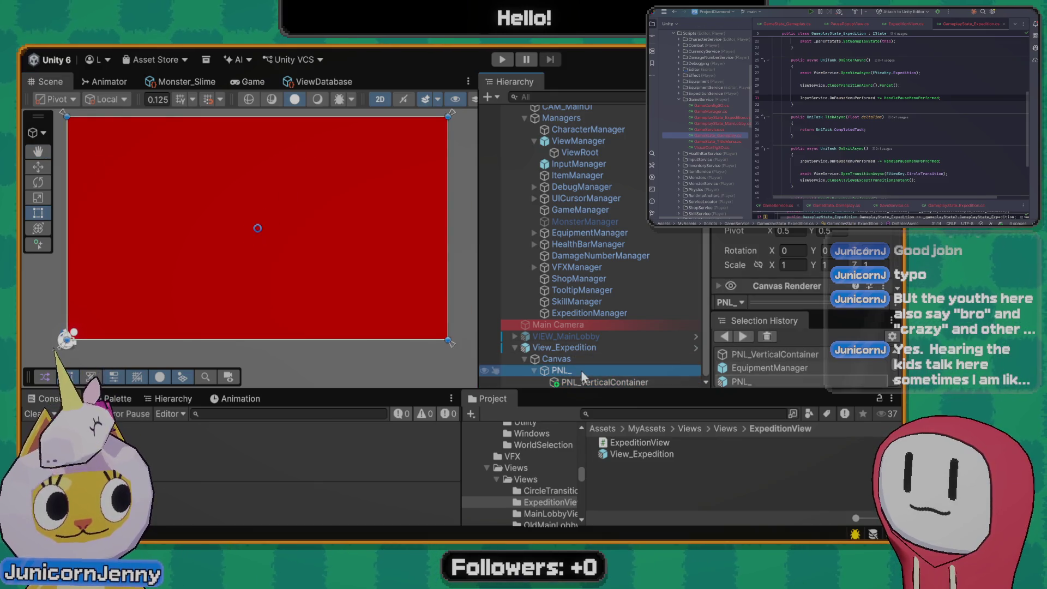
click(586, 381)
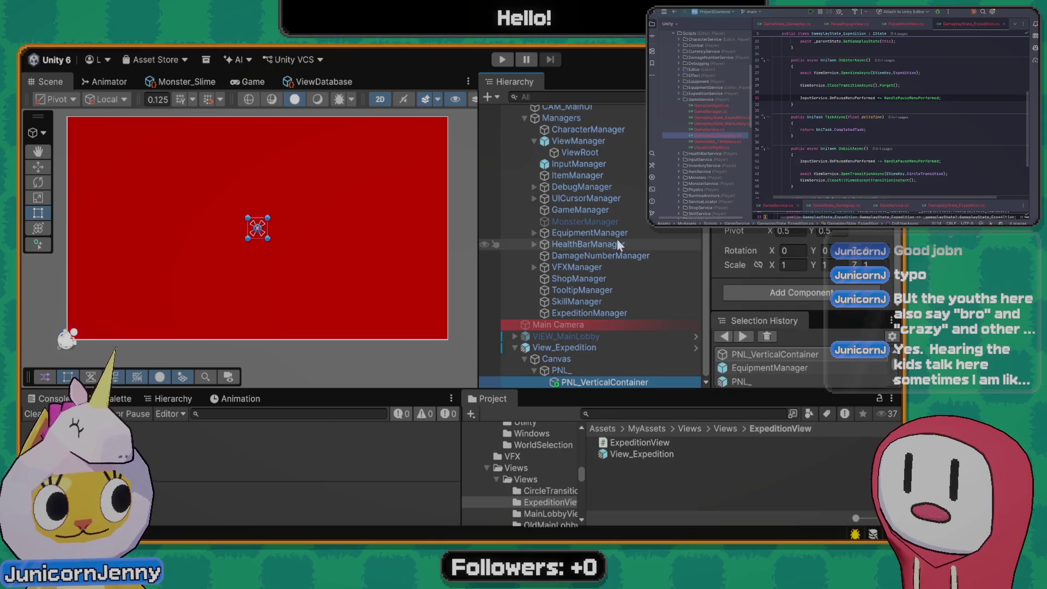
scroll(294, 244, down, 2)
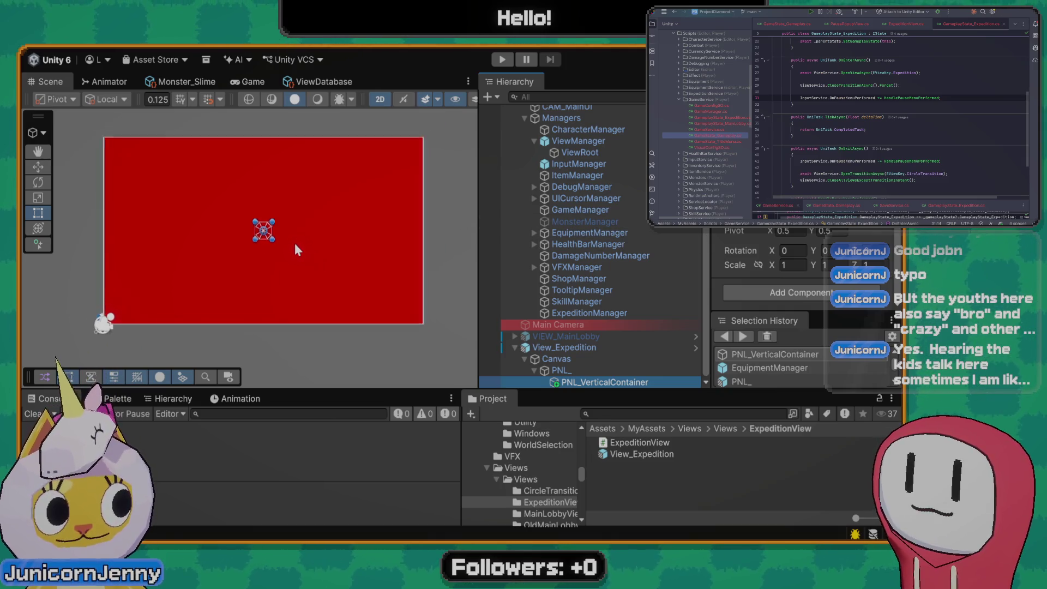
scroll(294, 243, up, 2)
drag(258, 264, 279, 268)
key(t)
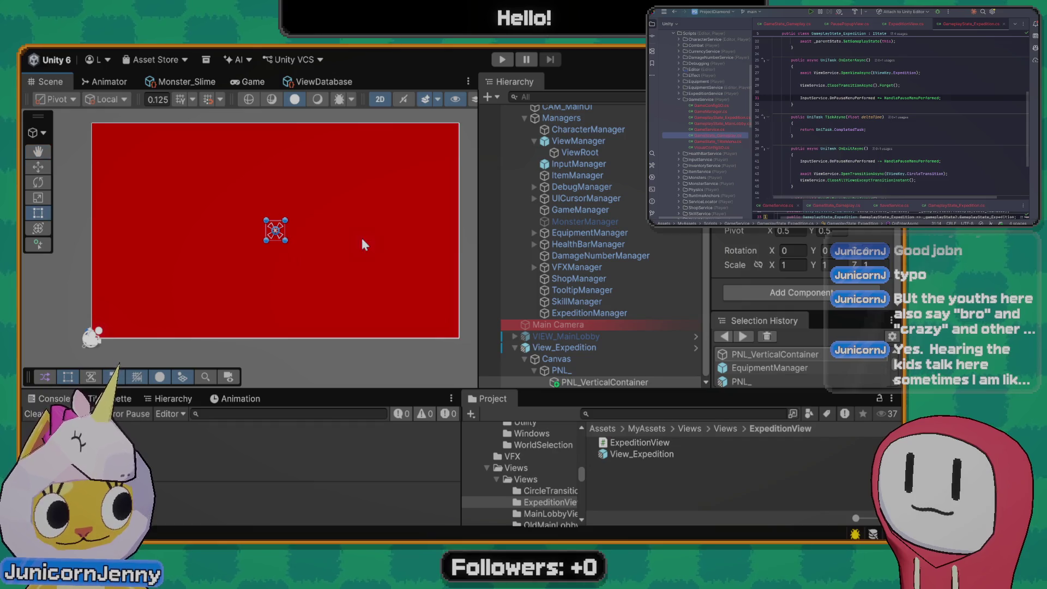
drag(478, 197, 494, 197)
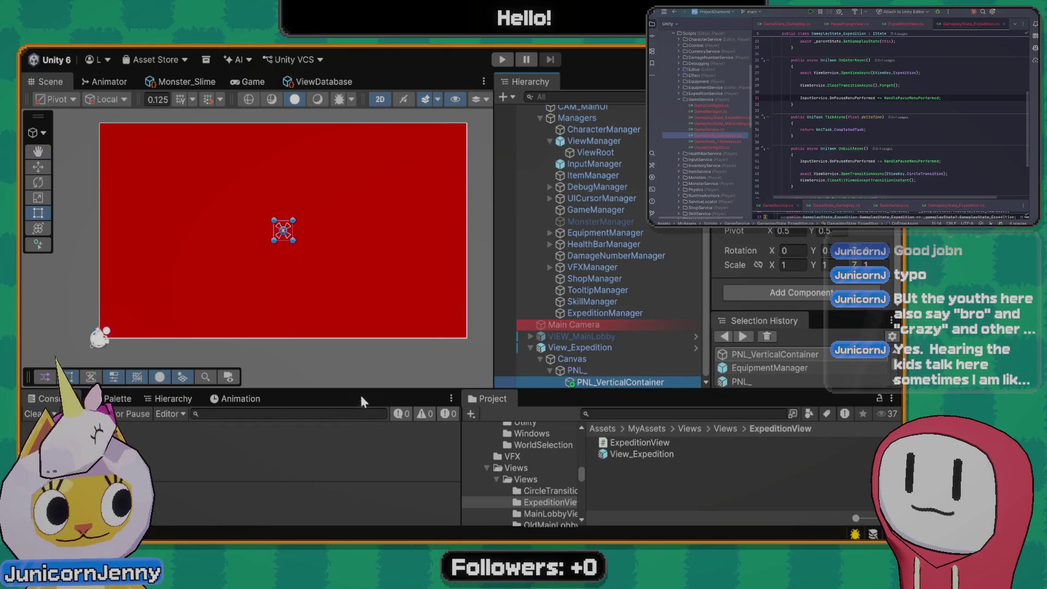
drag(359, 391, 363, 395)
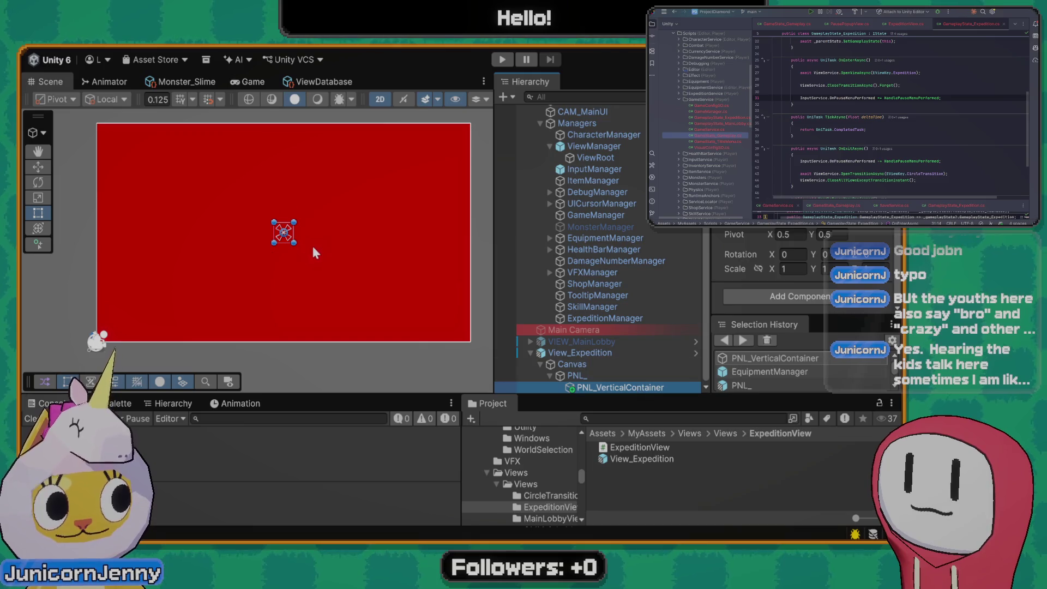
scroll(597, 194, up, 2)
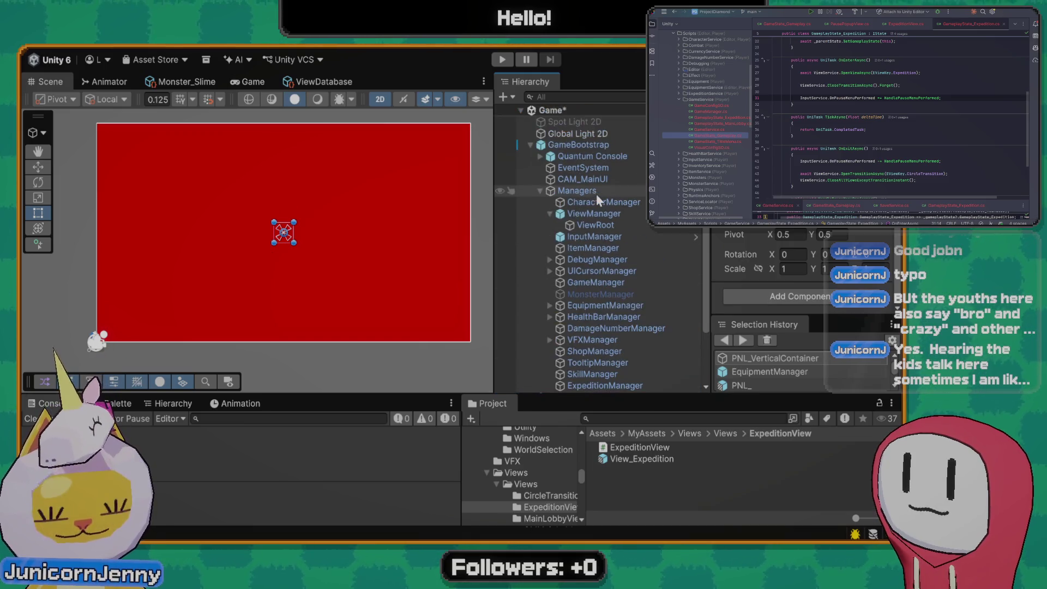
scroll(596, 195, down, 2)
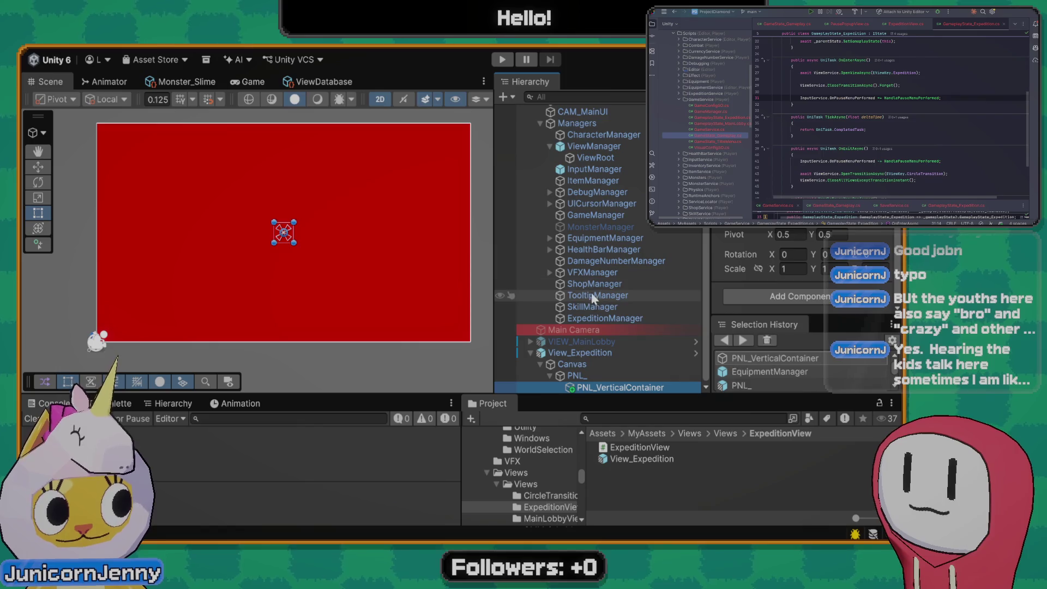
scroll(597, 290, up, 2)
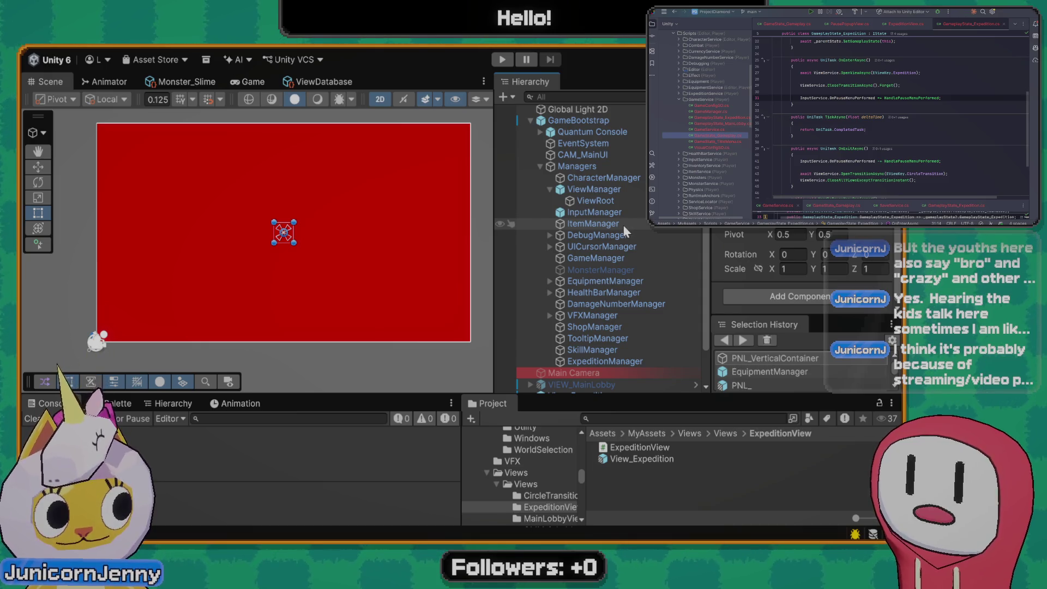
scroll(600, 272, down, 2)
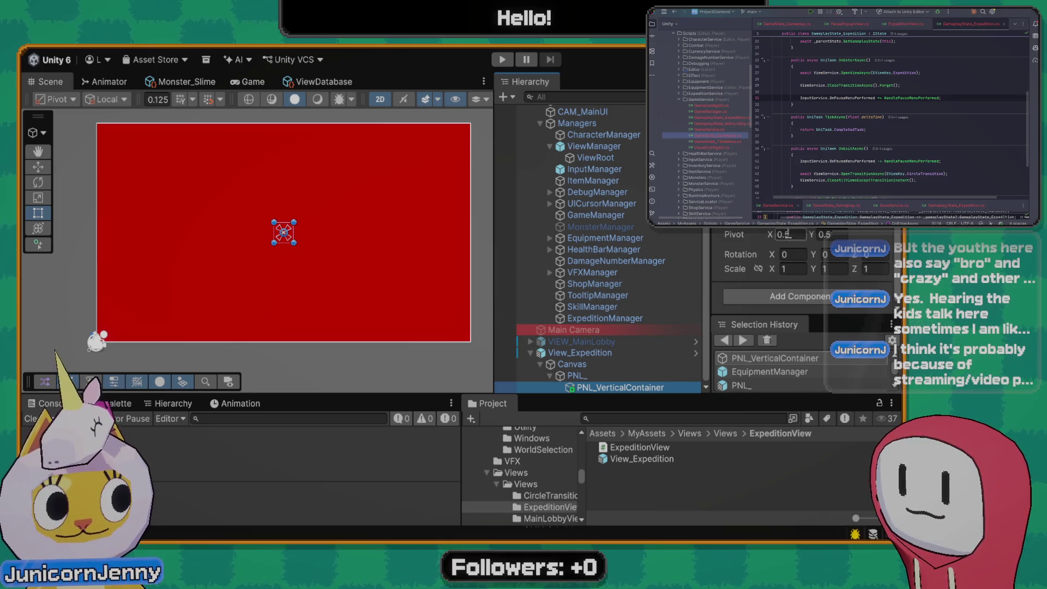
click(598, 376)
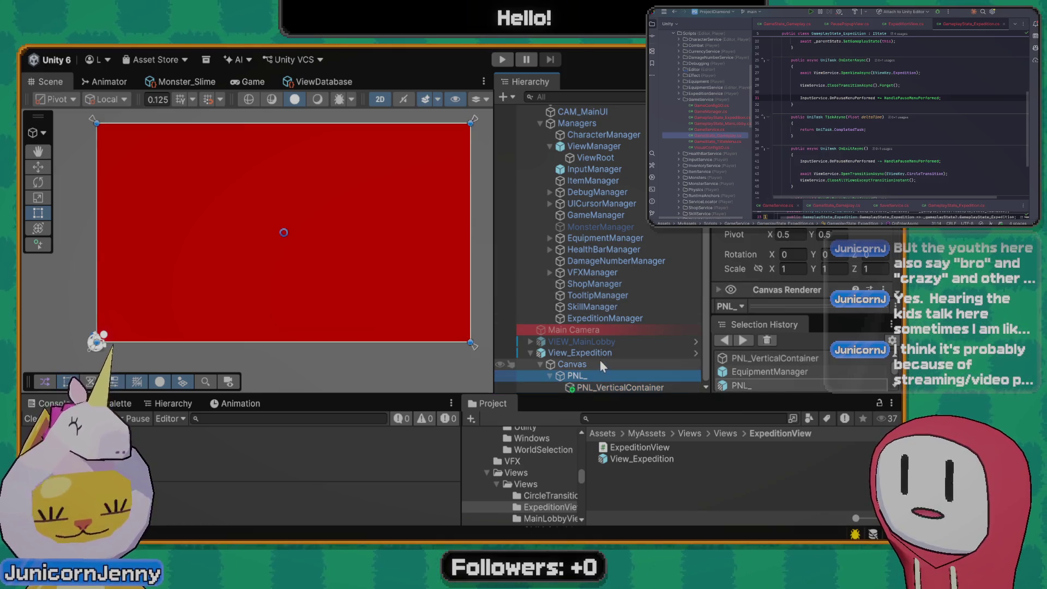
click(596, 352)
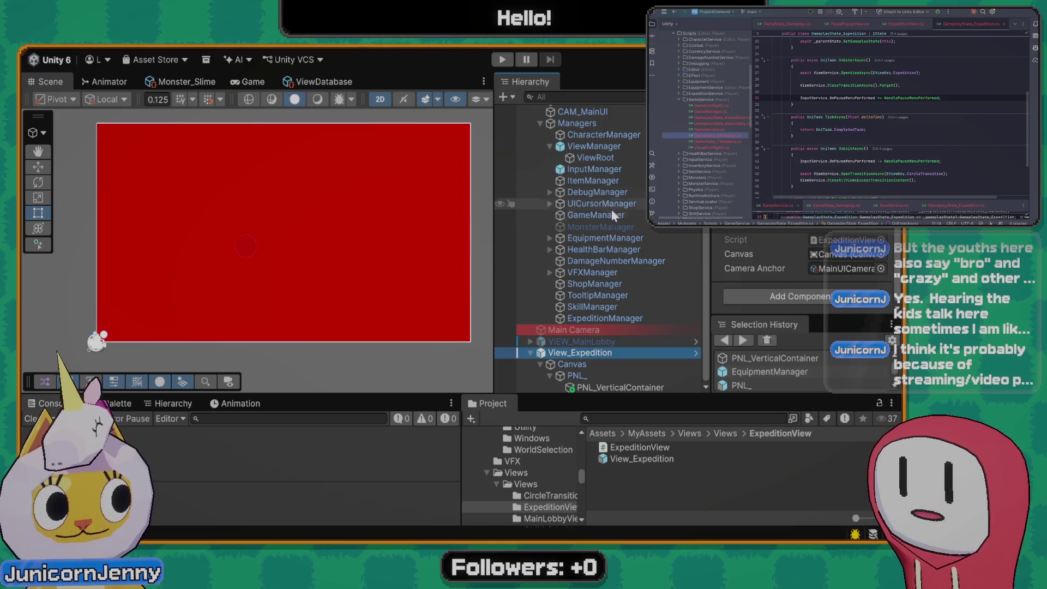
click(608, 388)
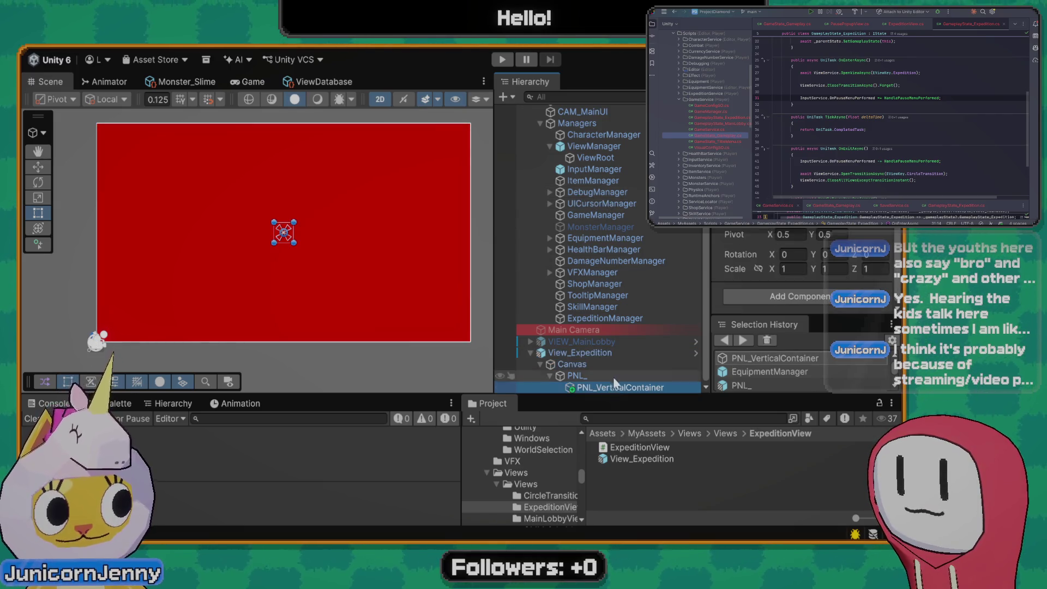
click(595, 353)
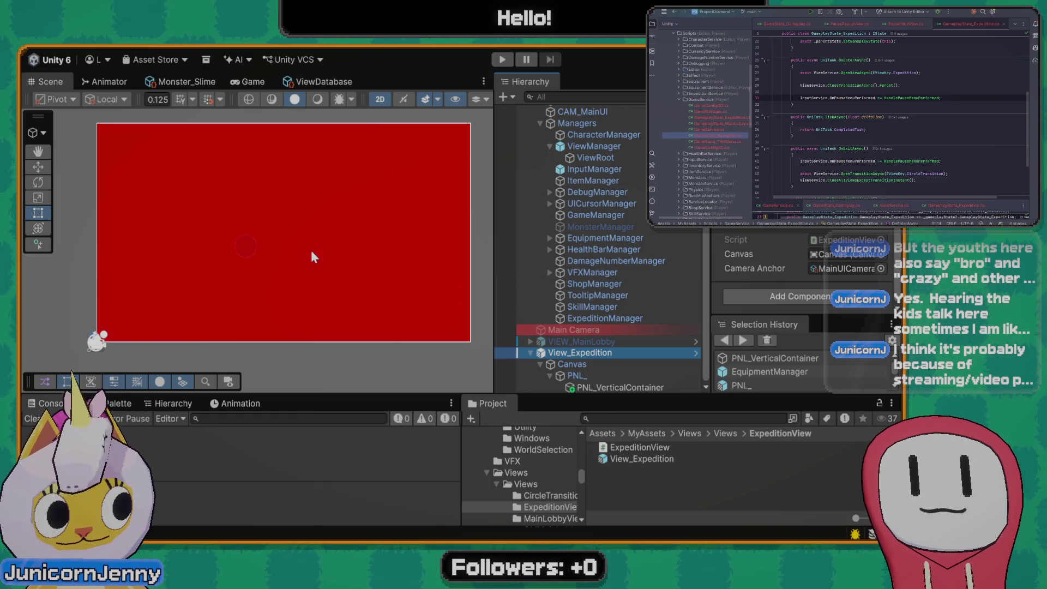
click(586, 365)
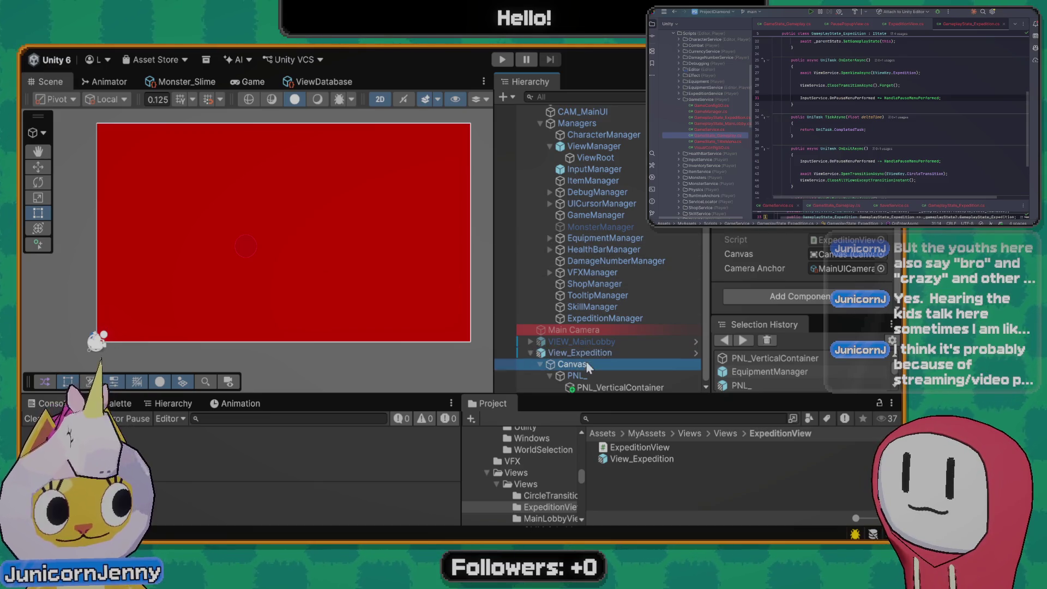
Activate and expand VIEW_MainLobby, select its PNL_StatusBar, and return the Project browser to Views
click(589, 353)
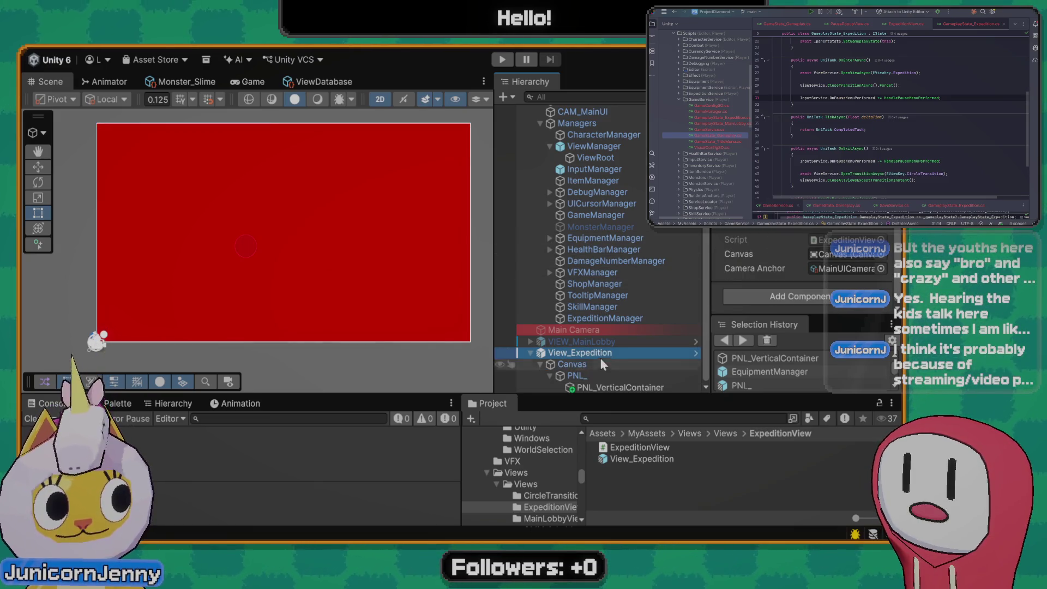
click(539, 342)
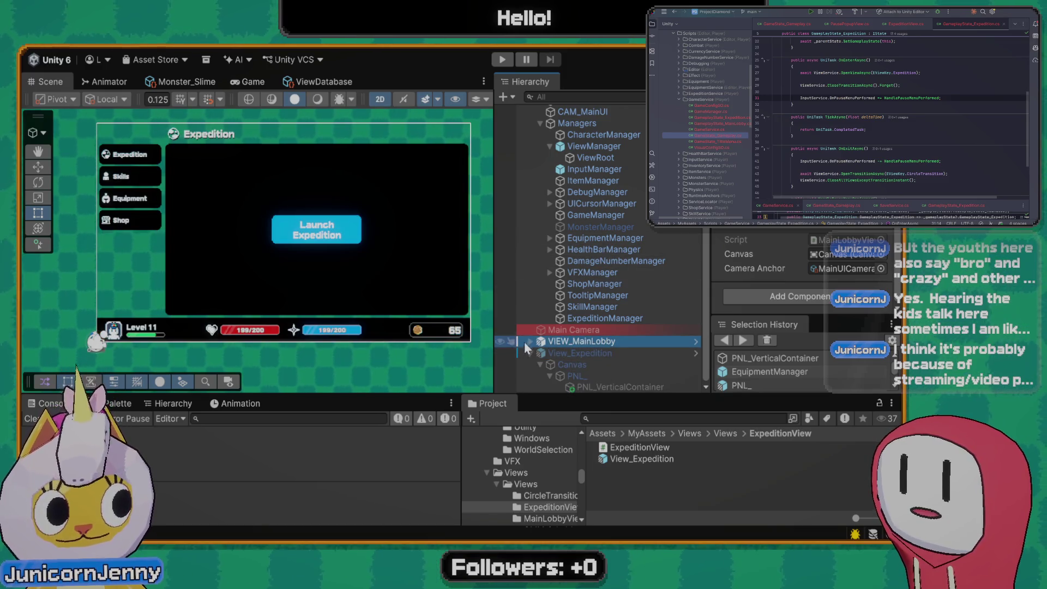
click(529, 340)
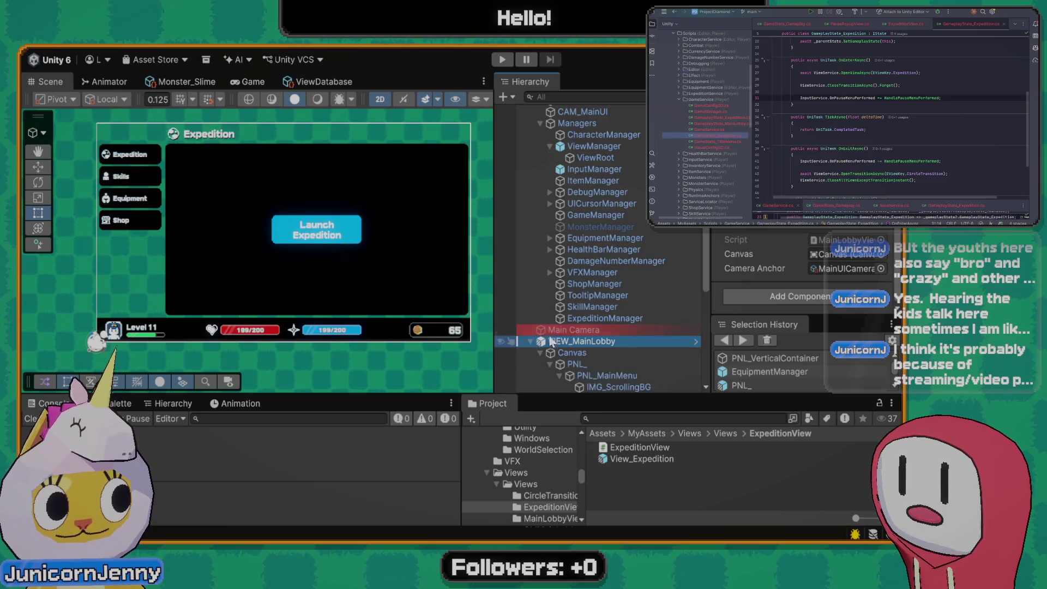
click(378, 334)
click(380, 334)
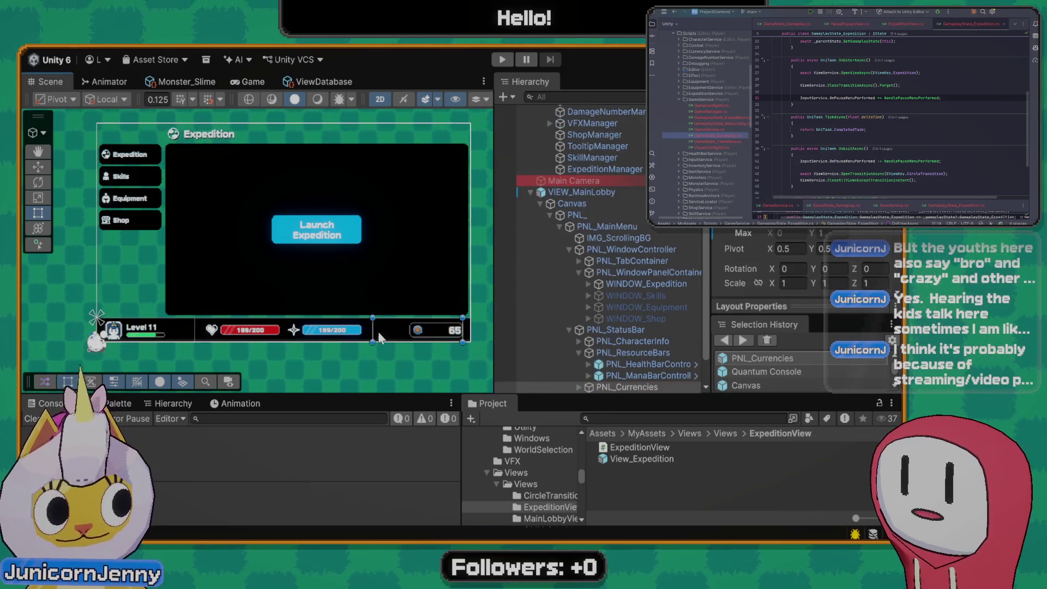
click(380, 334)
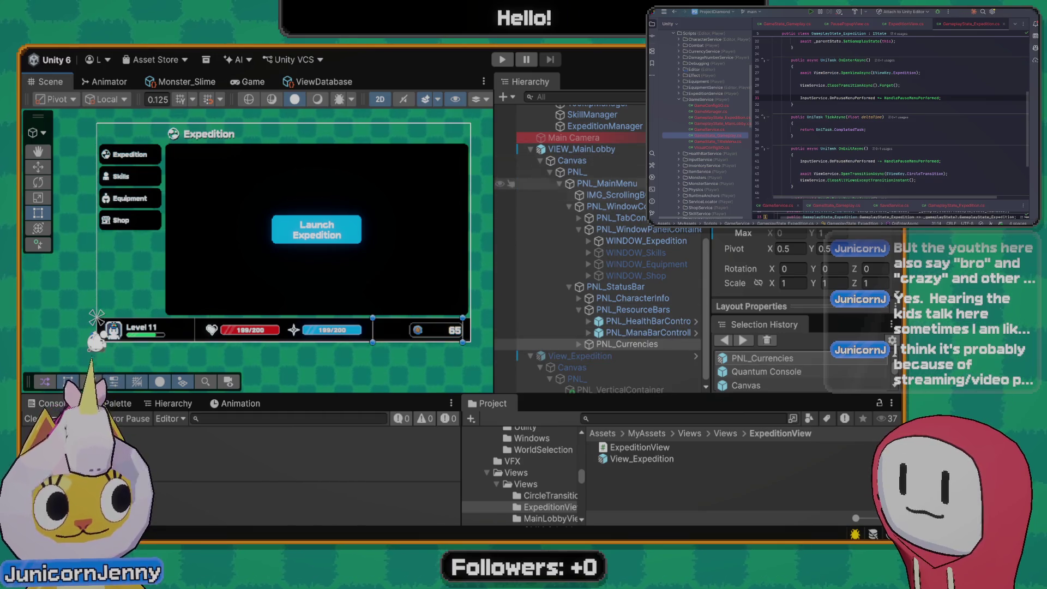
click(625, 289)
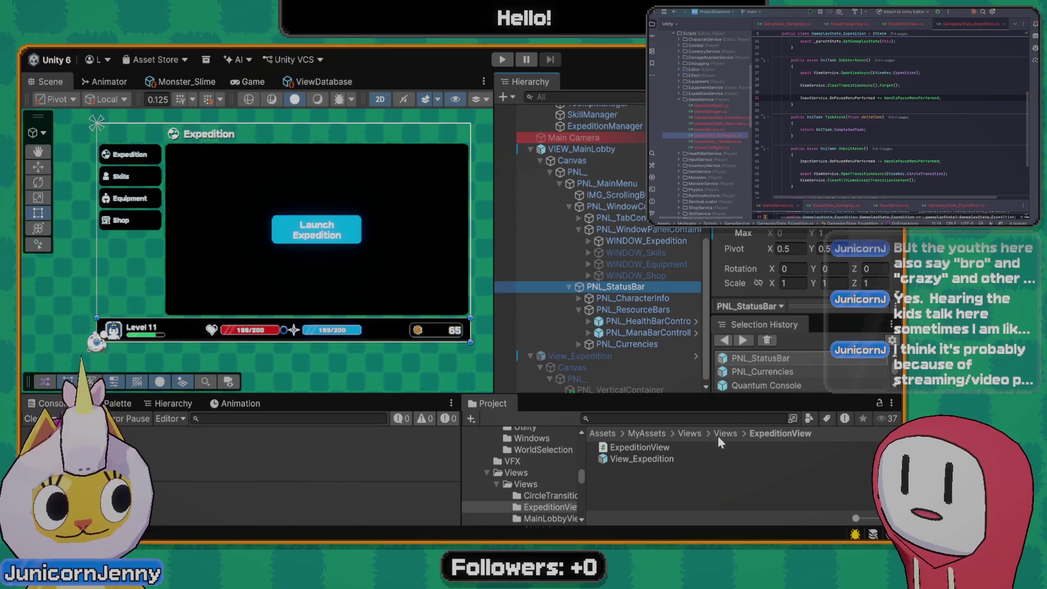
click(688, 433)
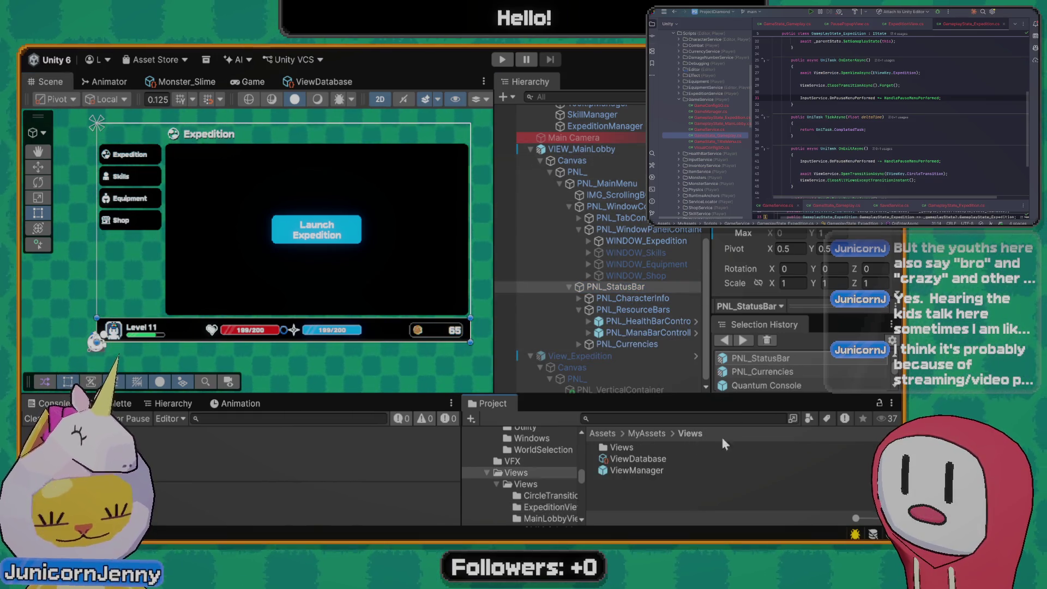
In Assets/MyAssets/Views, create a folder named Prefabs and open it
click(637, 488)
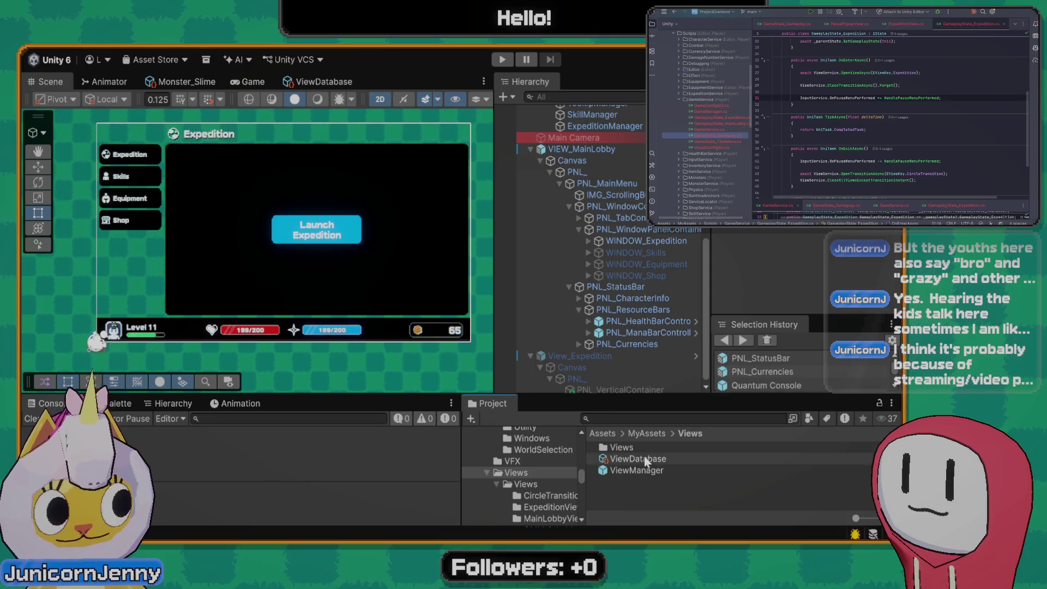
click(649, 432)
scroll(640, 482, down, 3)
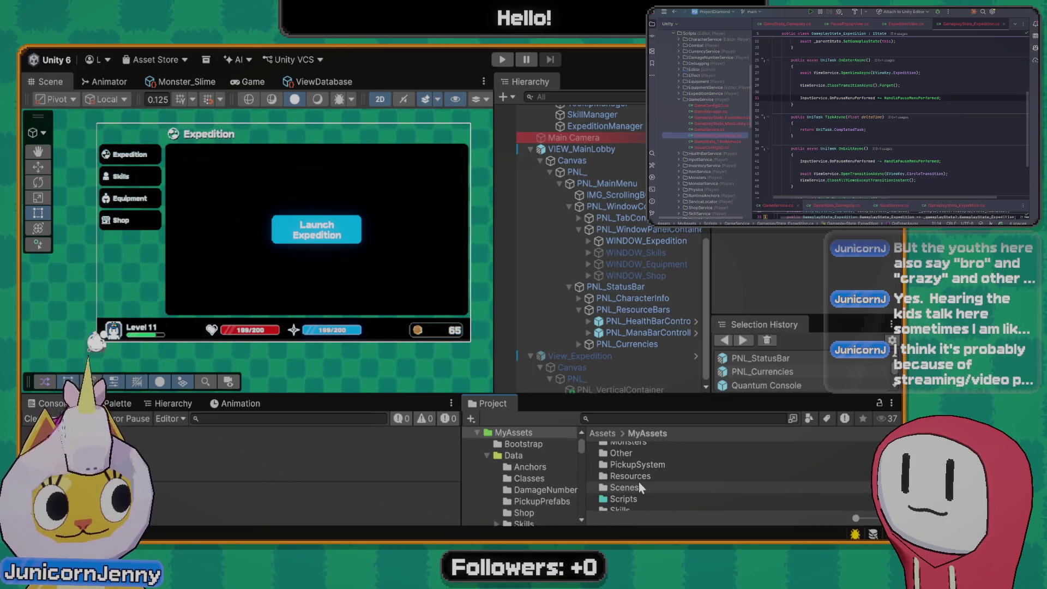
click(631, 494)
double_click(631, 493)
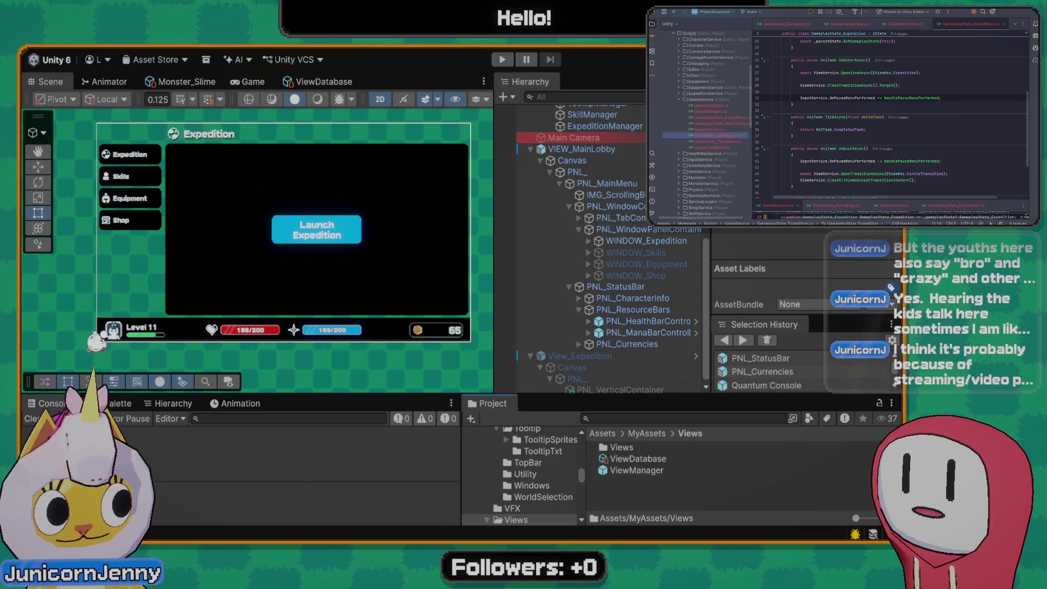
key(ctrl+shift+n)
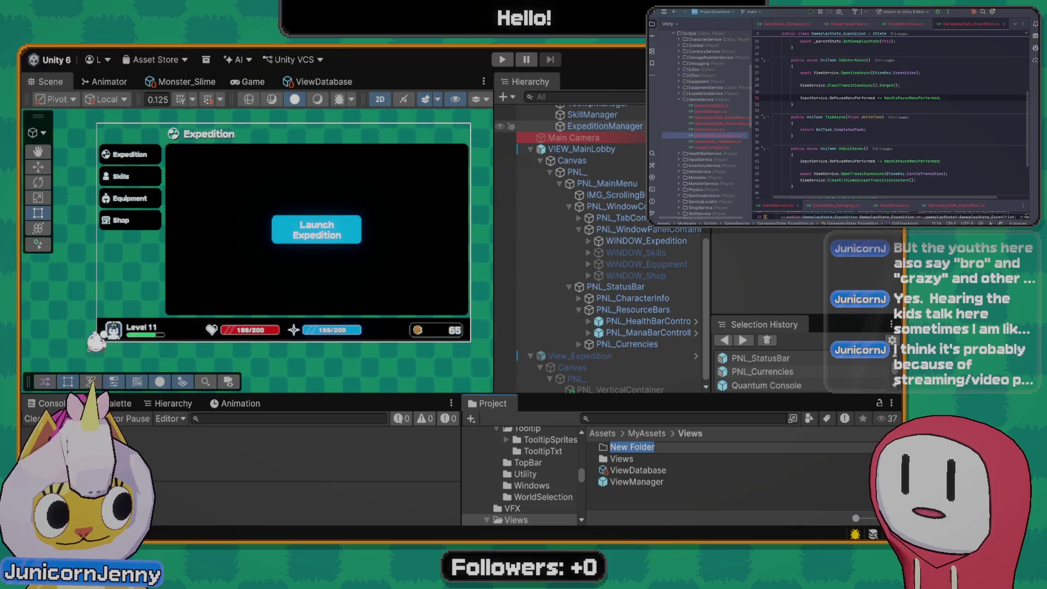
text(Prefabs)
key(Return)
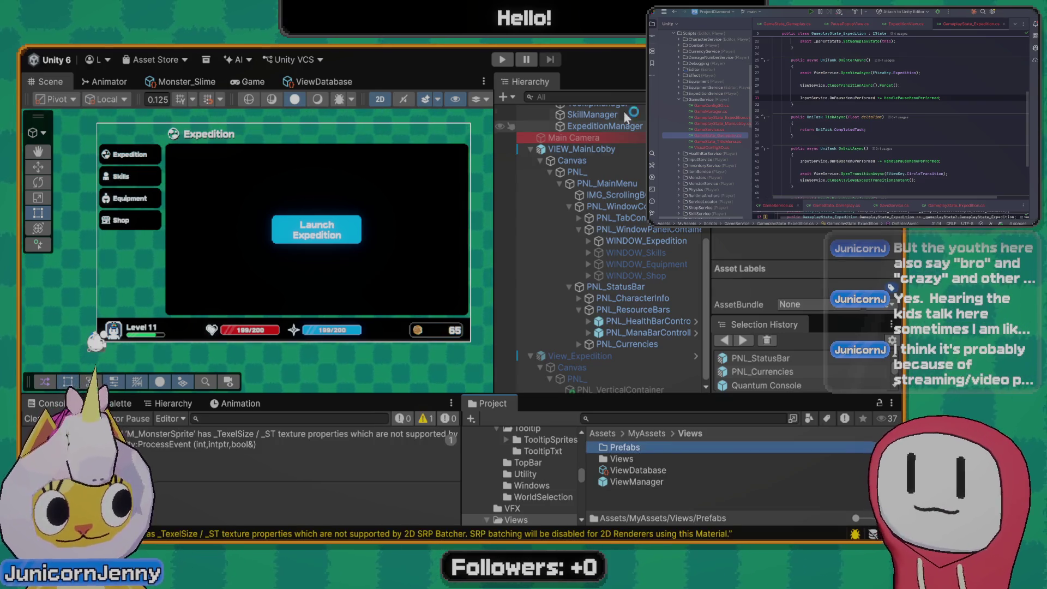
double_click(625, 447)
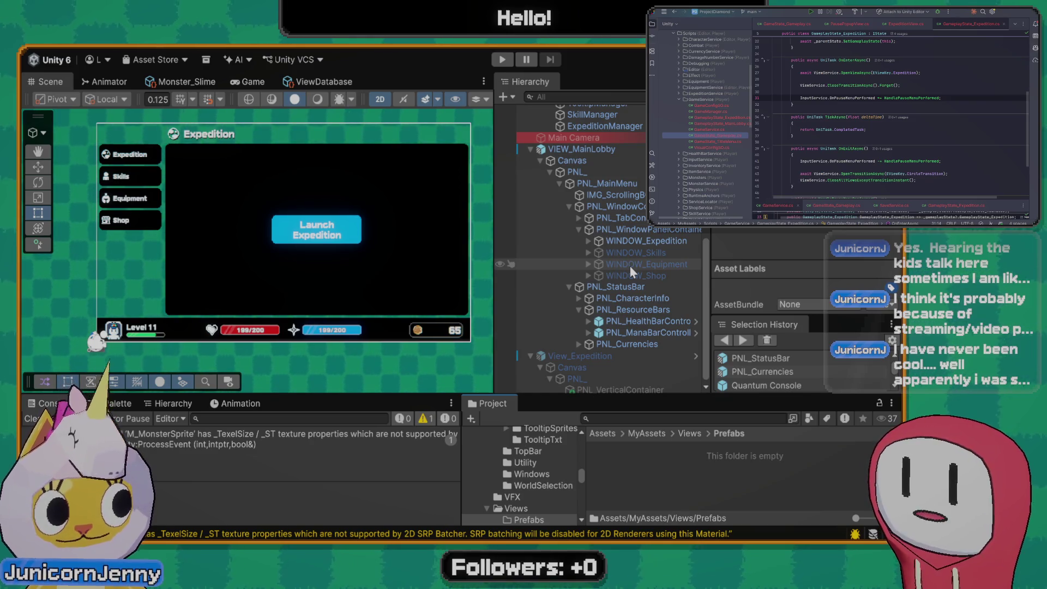
scroll(611, 243, down, 1)
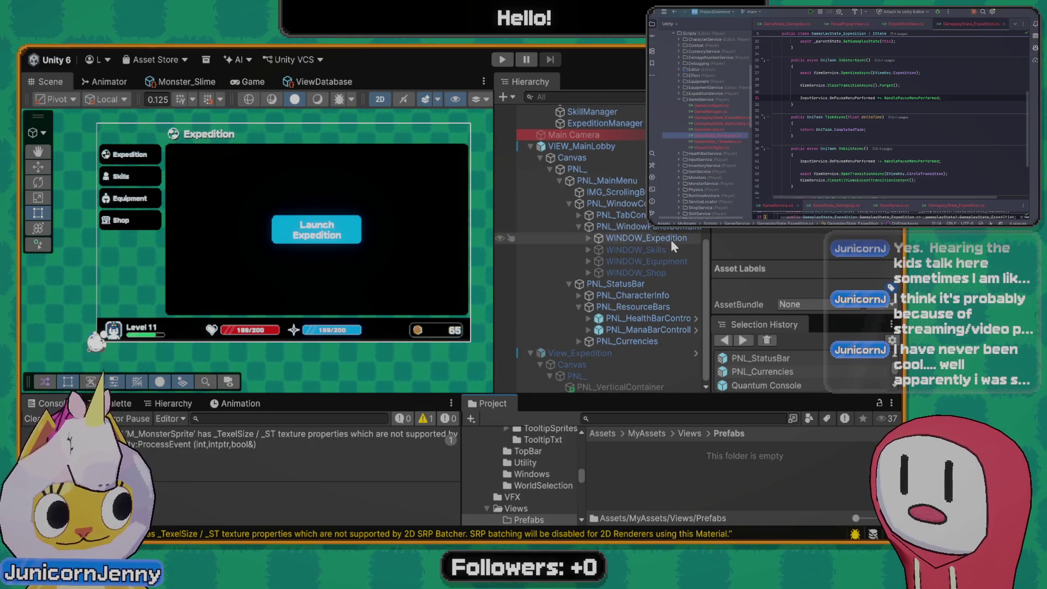
scroll(655, 240, up, 2)
scroll(611, 327, down, 2)
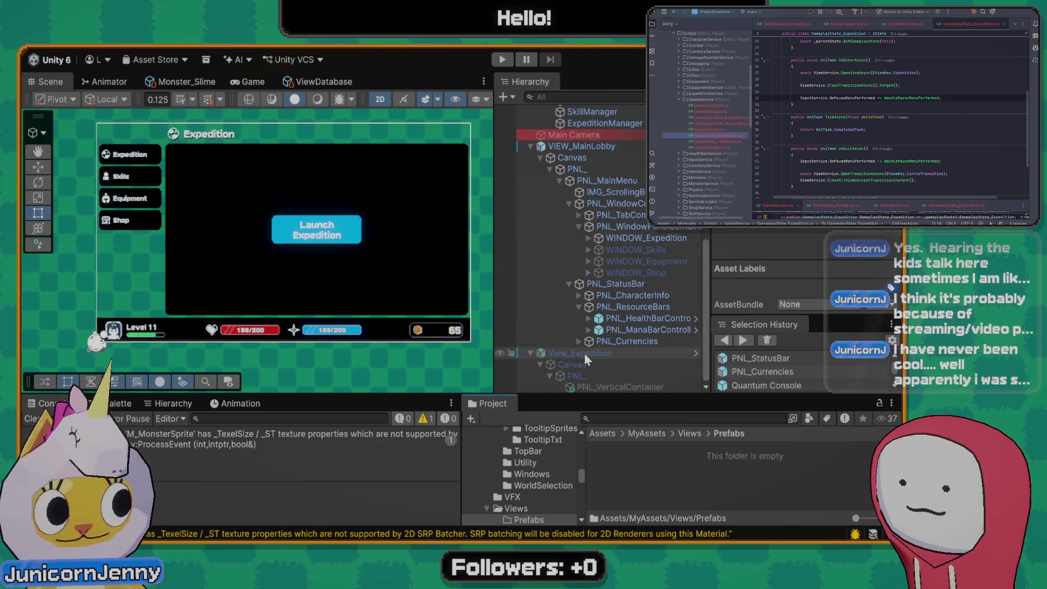
click(584, 352)
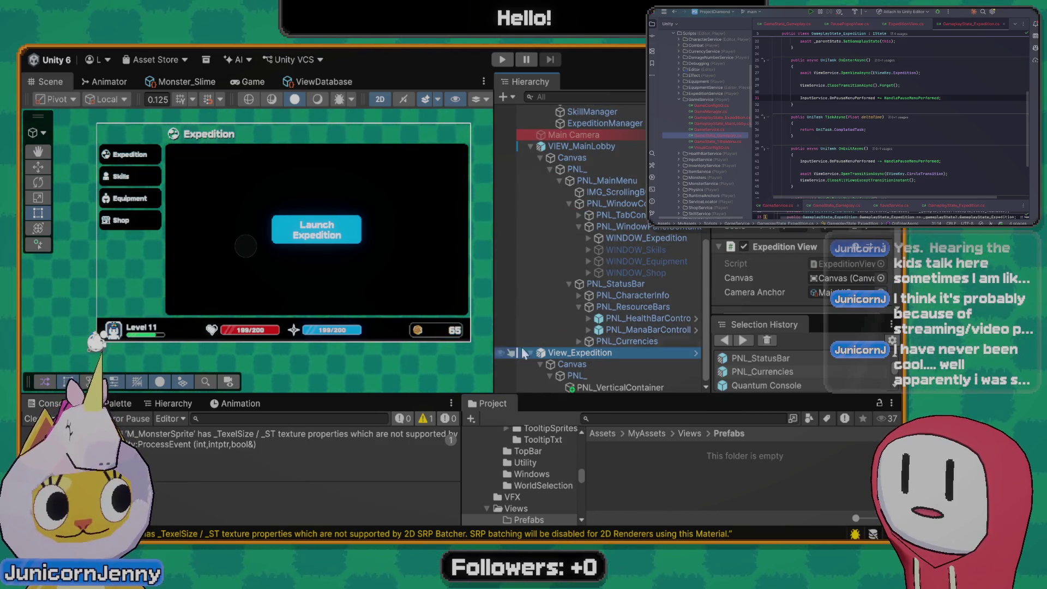
scroll(773, 253, down, 1)
scroll(623, 273, up, 3)
scroll(622, 273, down, 3)
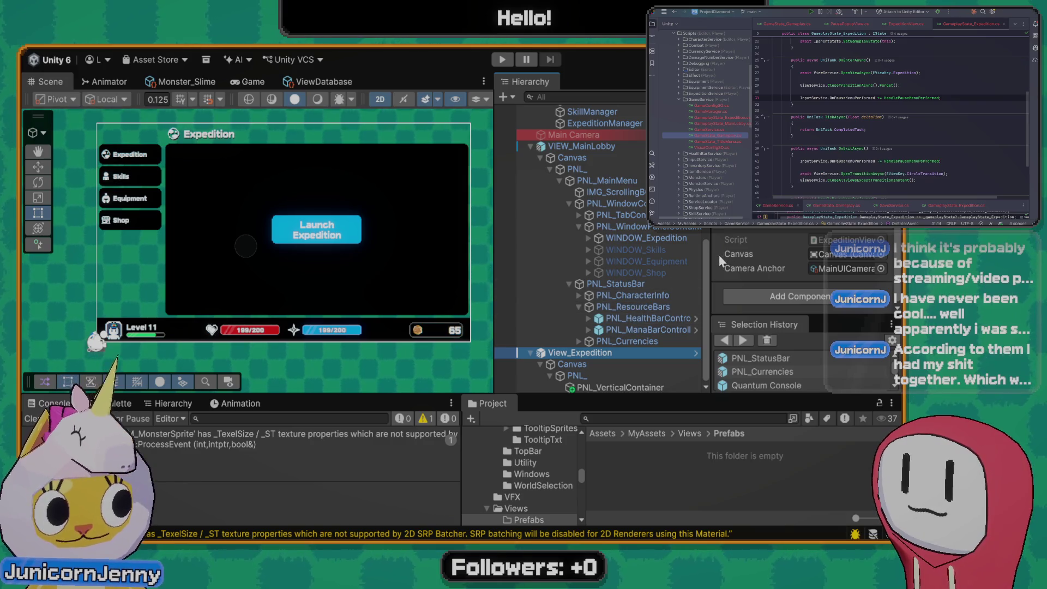
scroll(705, 257, up, 2)
scroll(705, 257, down, 2)
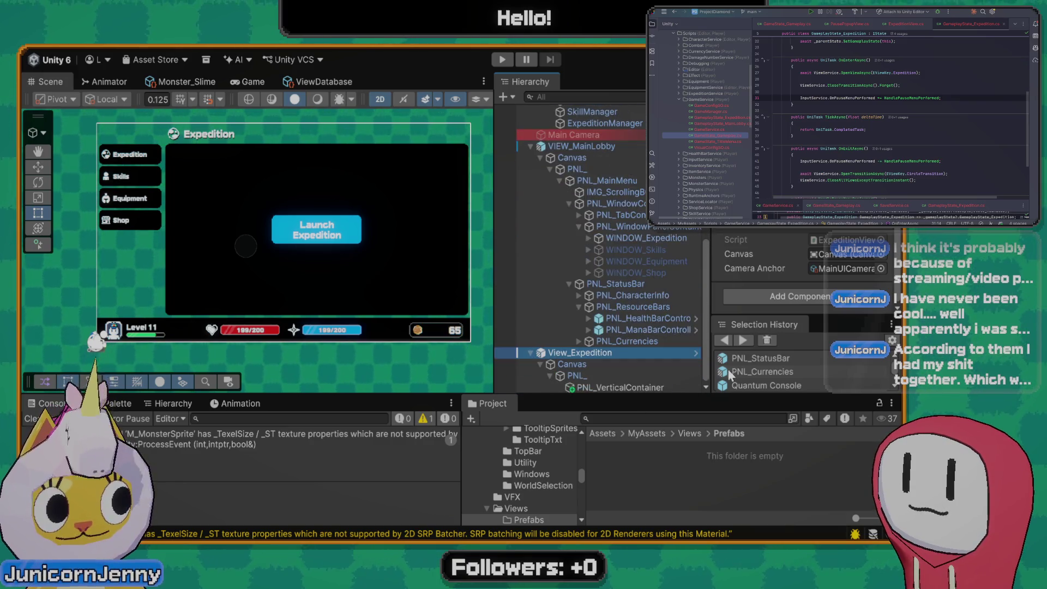
click(615, 365)
click(614, 387)
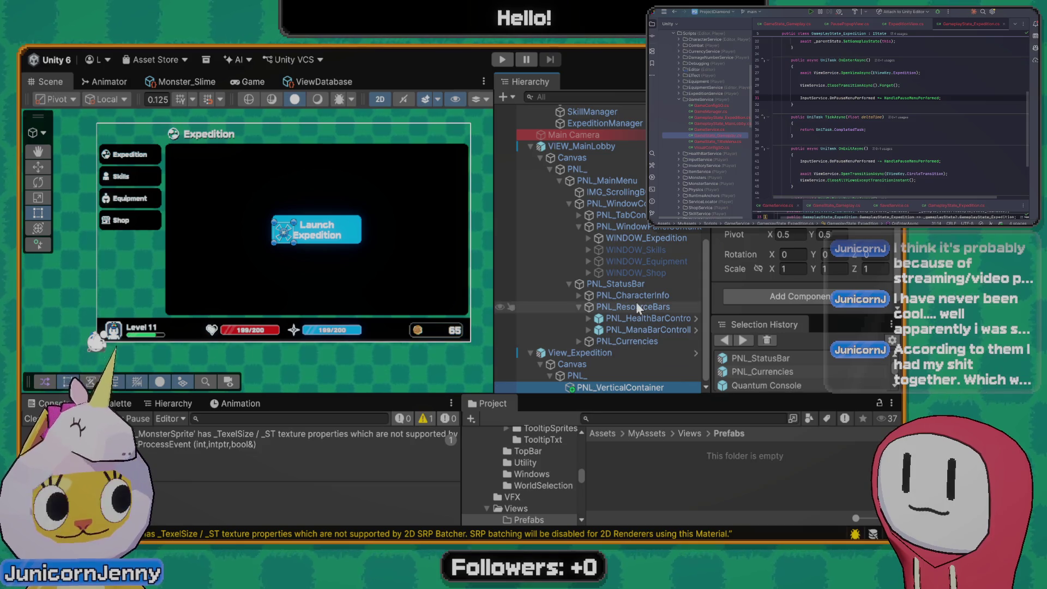
click(632, 332)
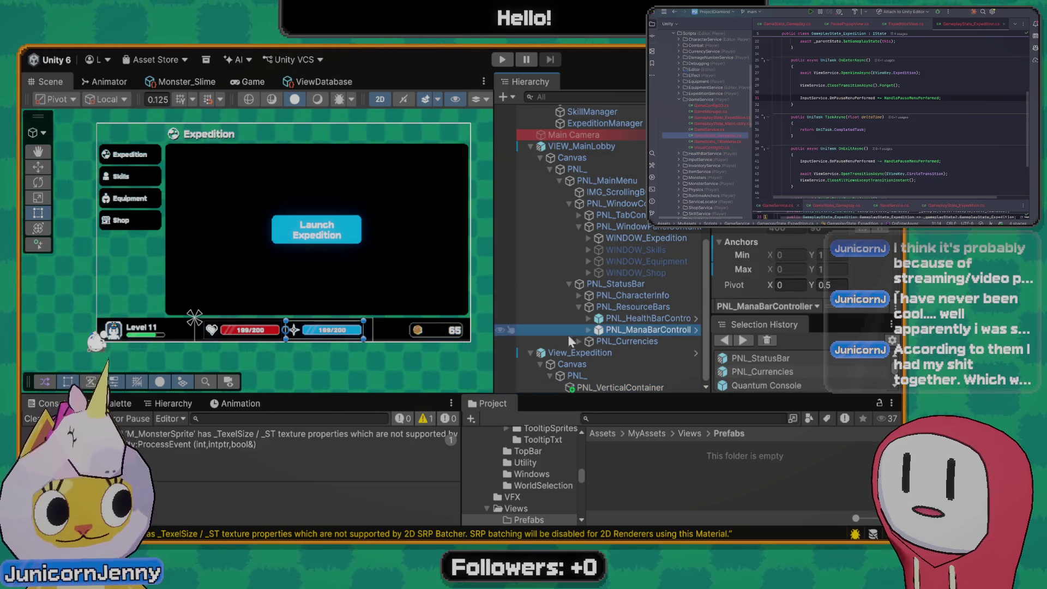
click(390, 341)
click(390, 342)
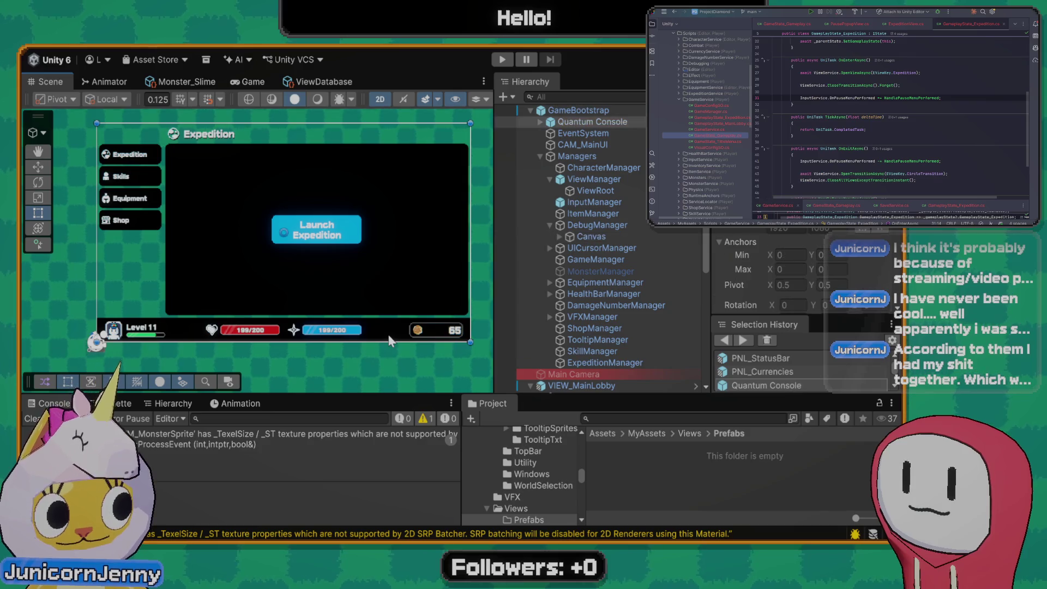
scroll(649, 284, down, 2)
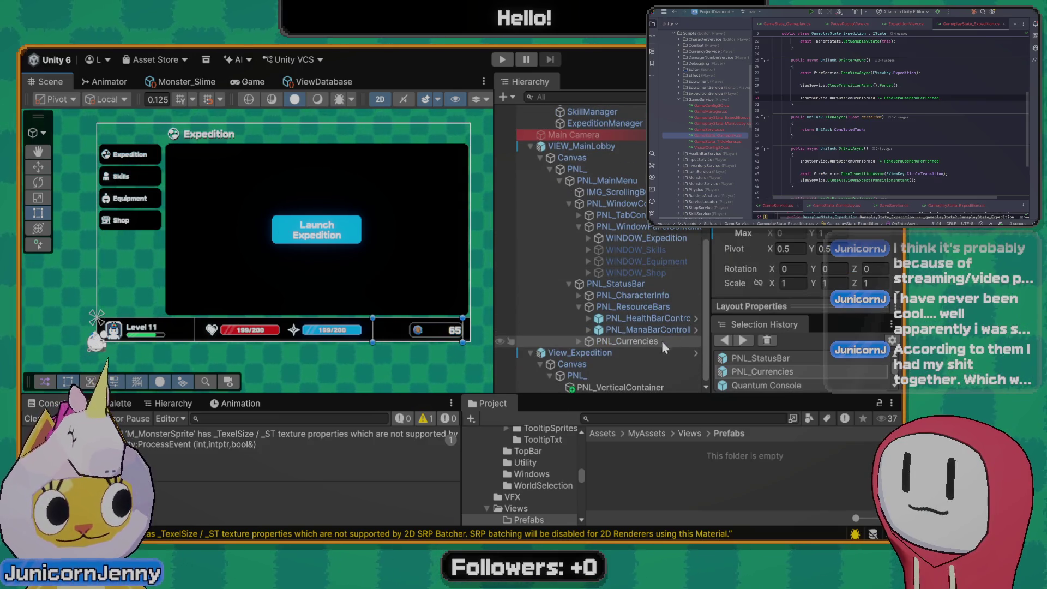
click(632, 306)
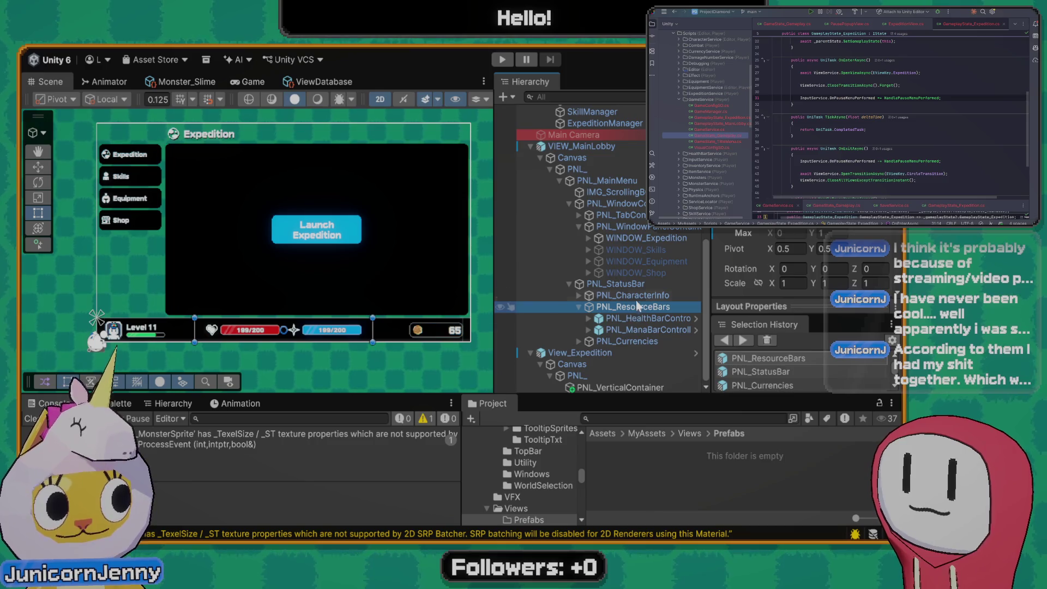
click(632, 295)
click(632, 285)
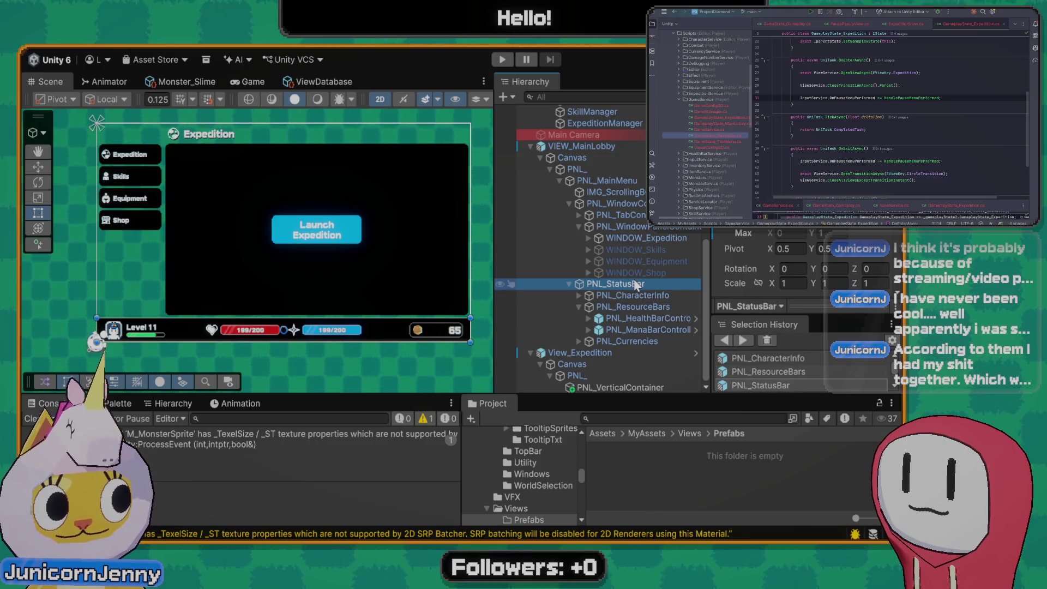
click(737, 461)
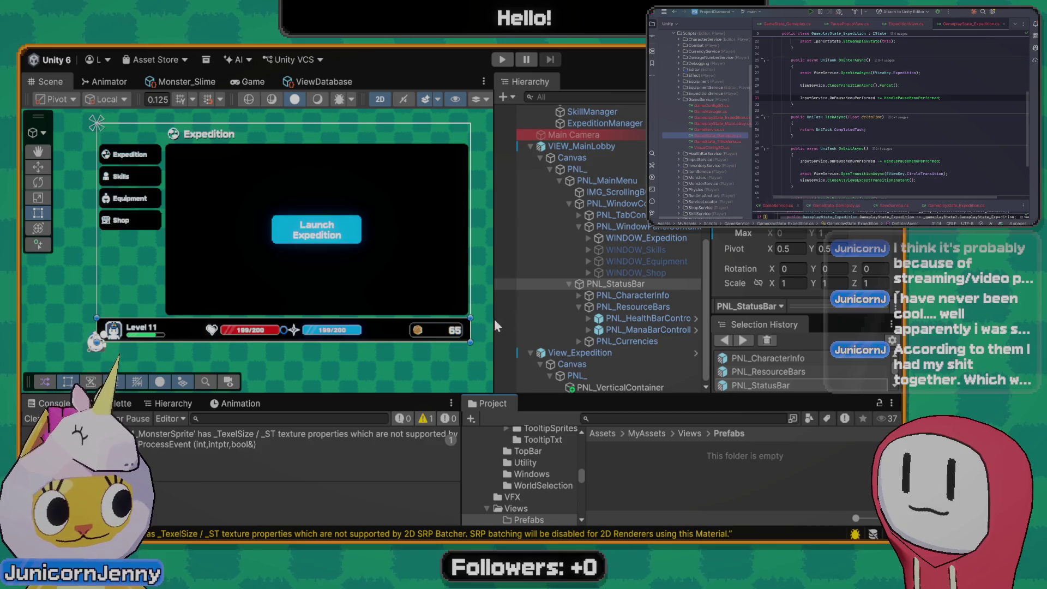
click(632, 146)
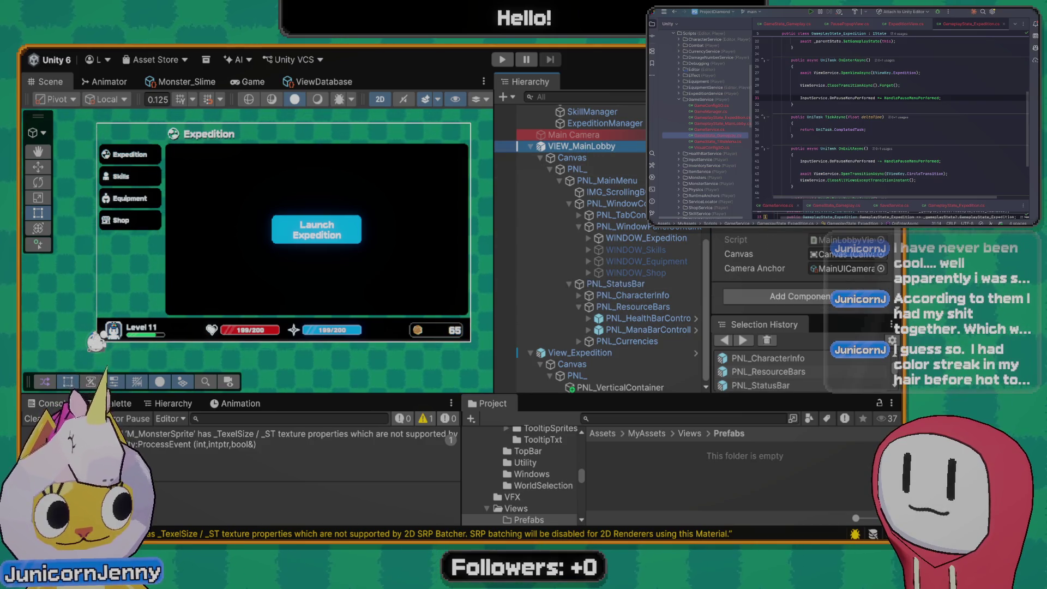
click(874, 317)
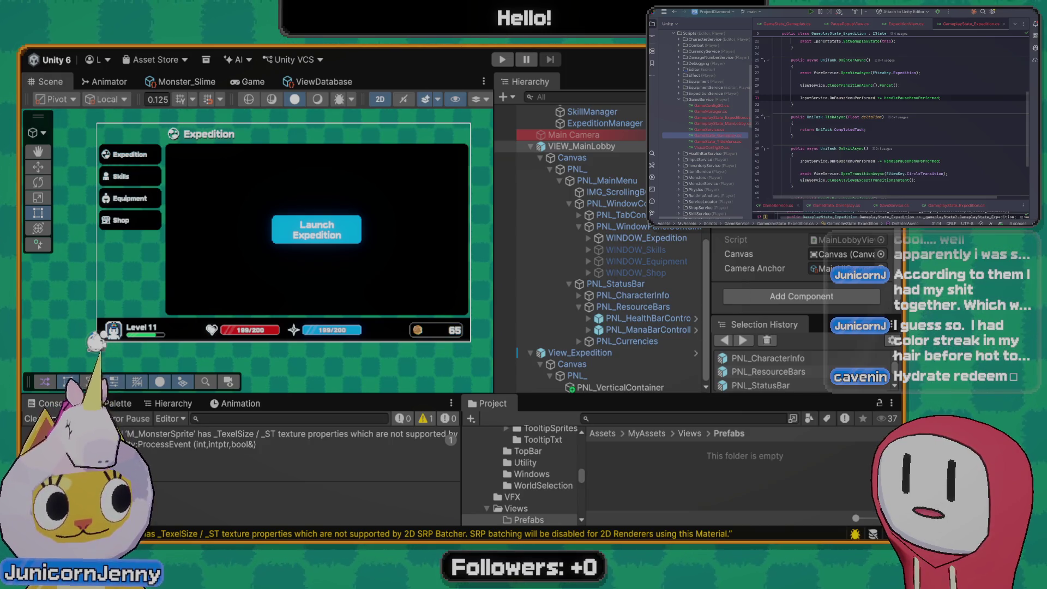
double_click(669, 262)
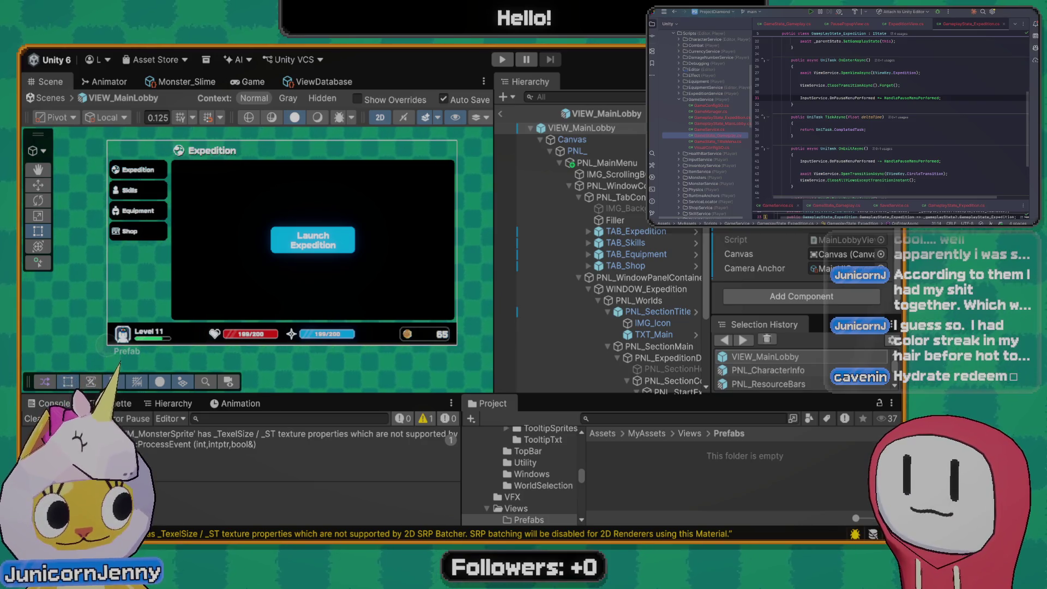
click(658, 312)
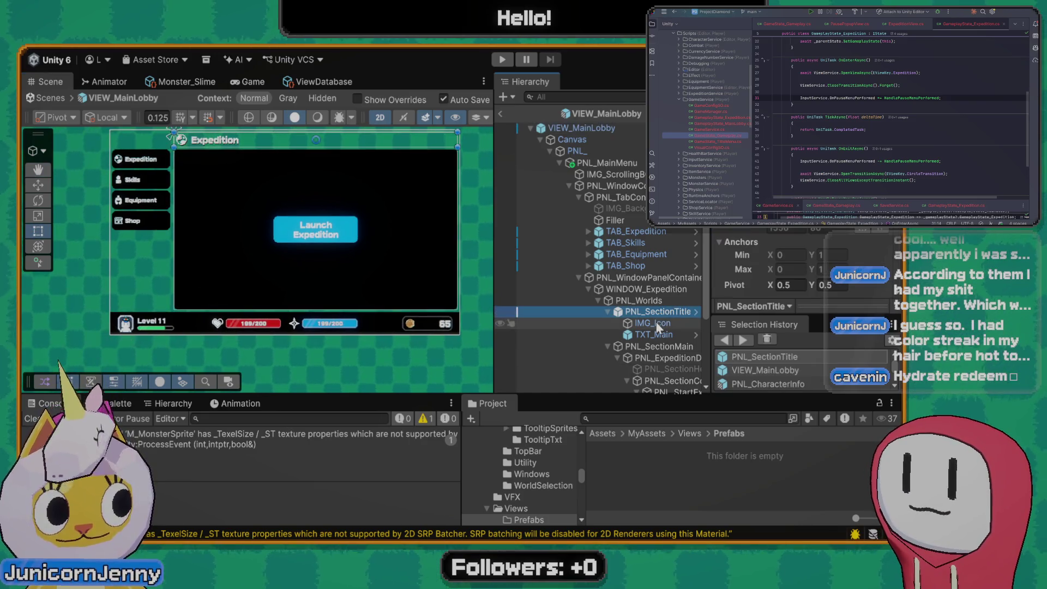
click(656, 324)
click(632, 265)
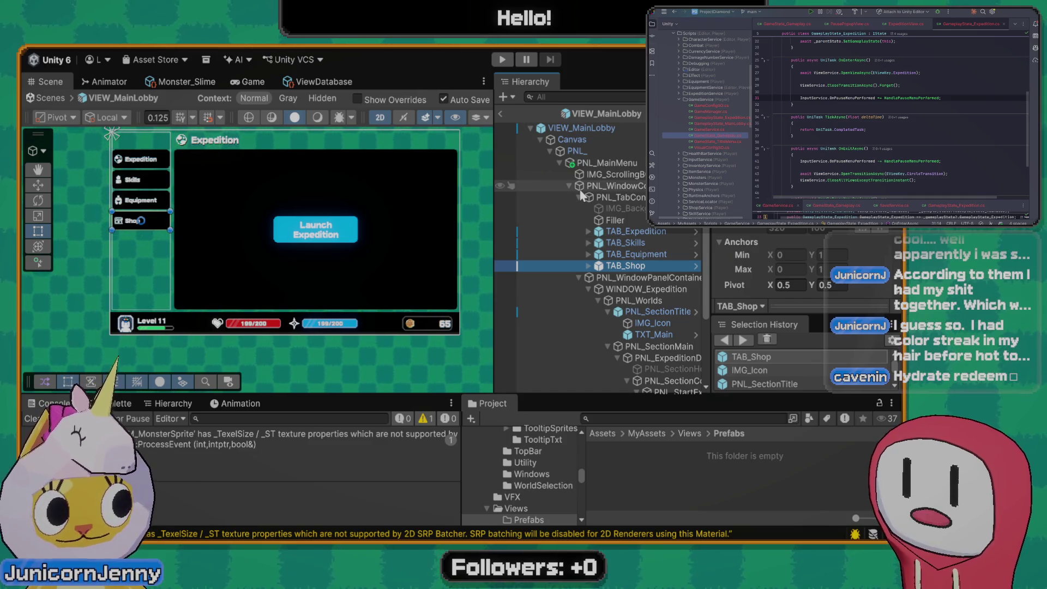
click(626, 196)
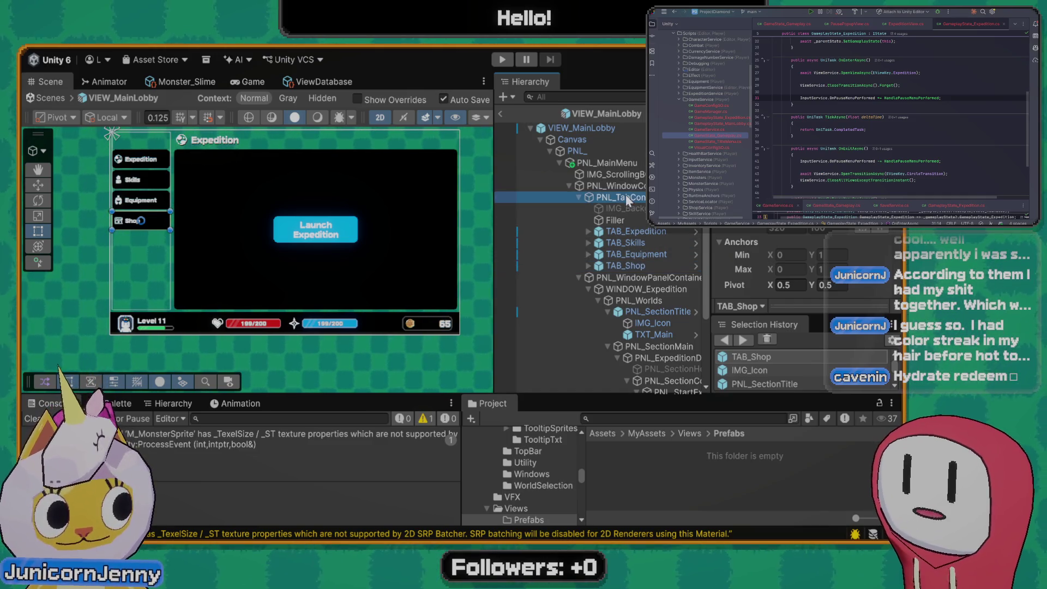
click(632, 232)
click(663, 301)
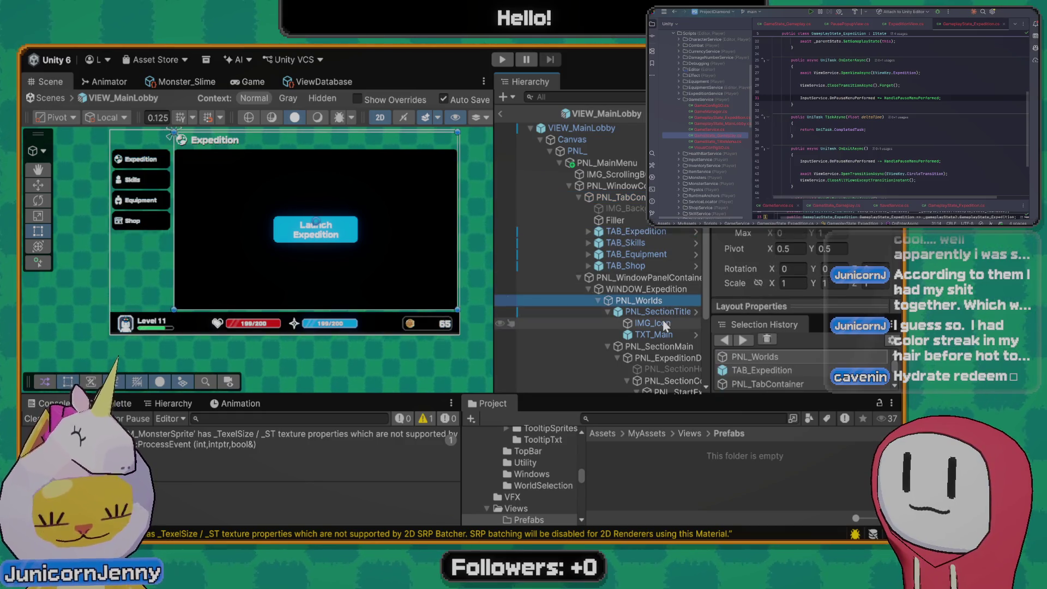
click(660, 312)
click(657, 334)
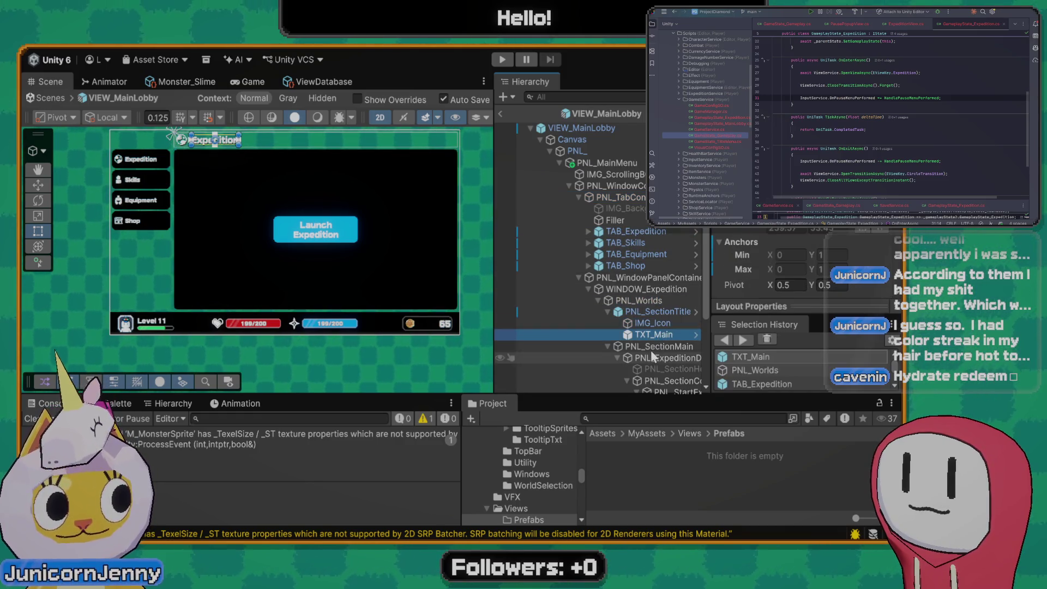
click(651, 348)
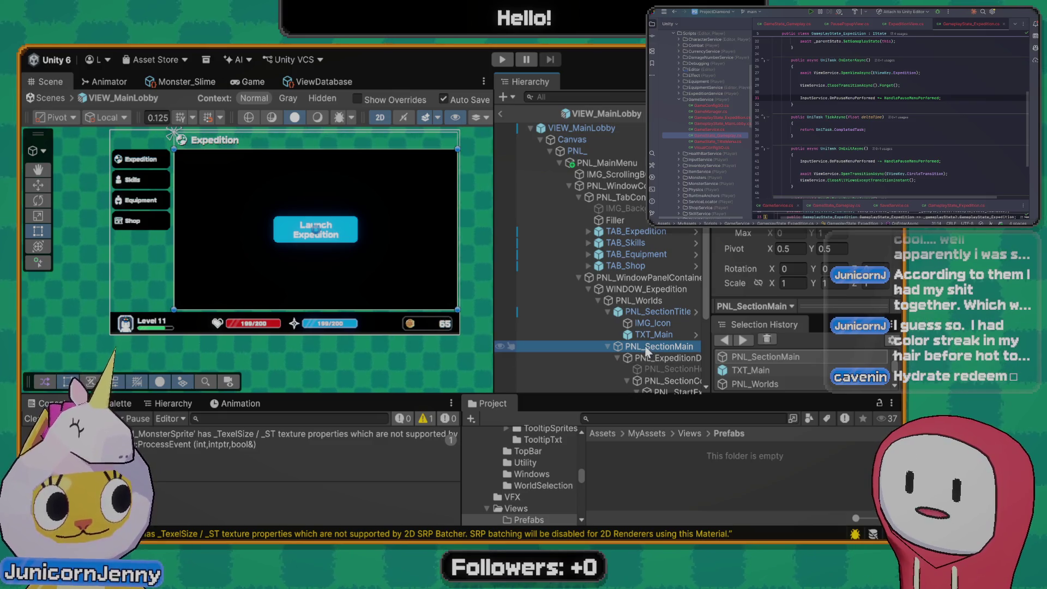
scroll(635, 322, down, 2)
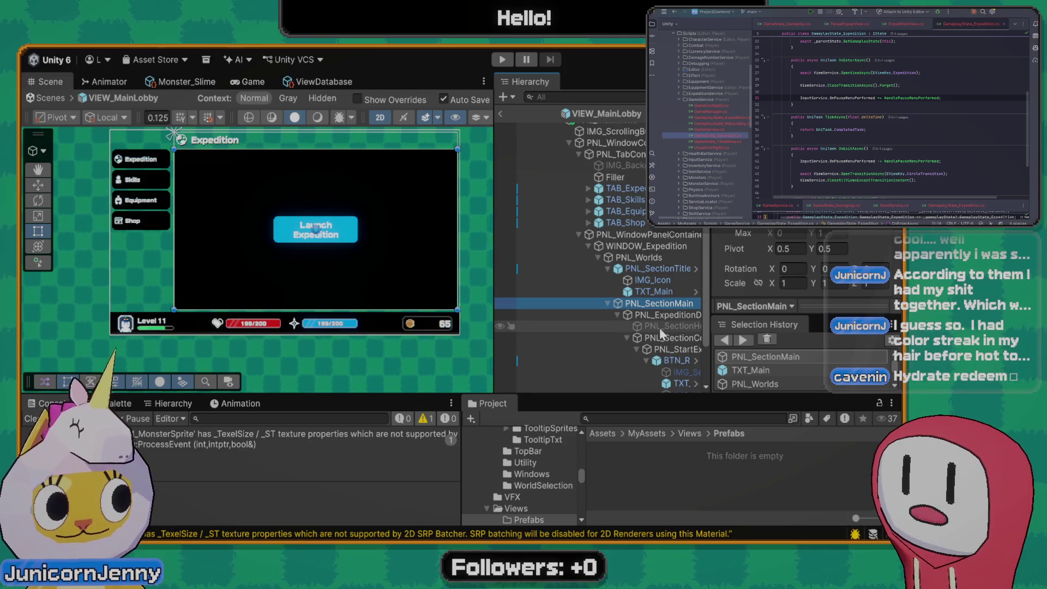
scroll(659, 328, down, 3)
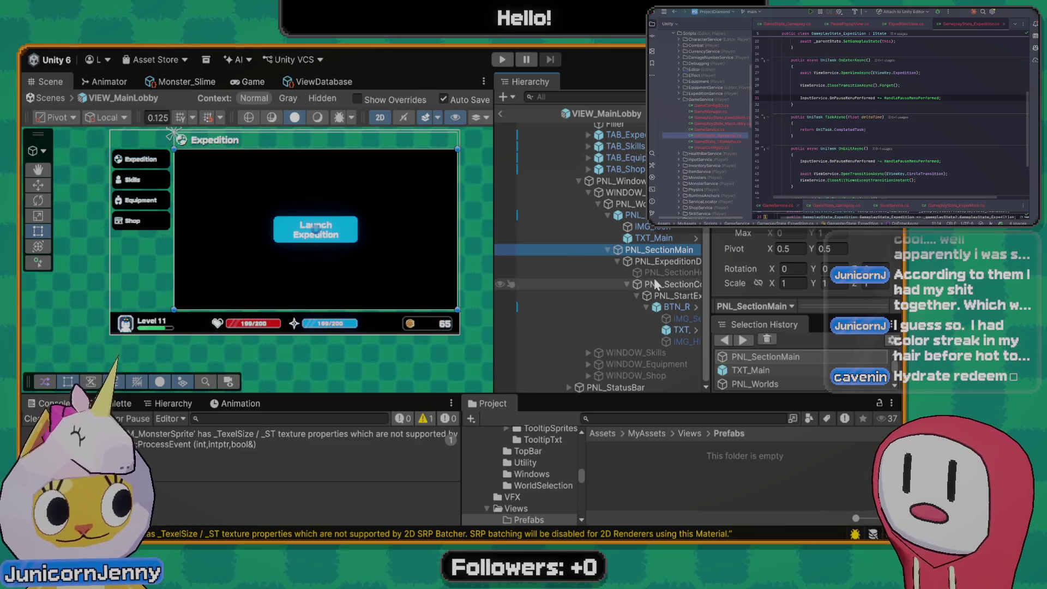
click(663, 263)
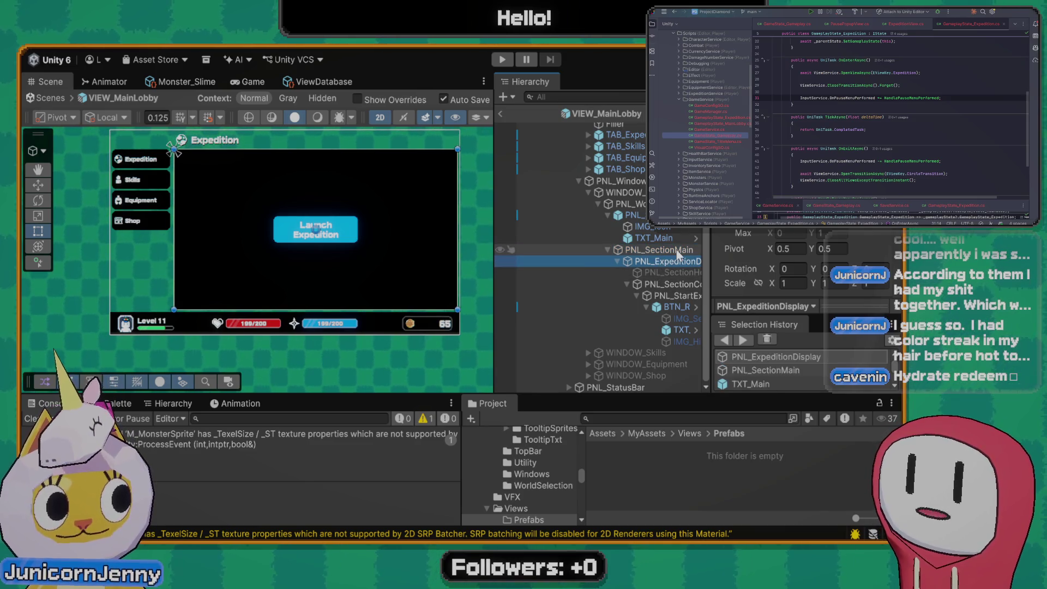
click(678, 295)
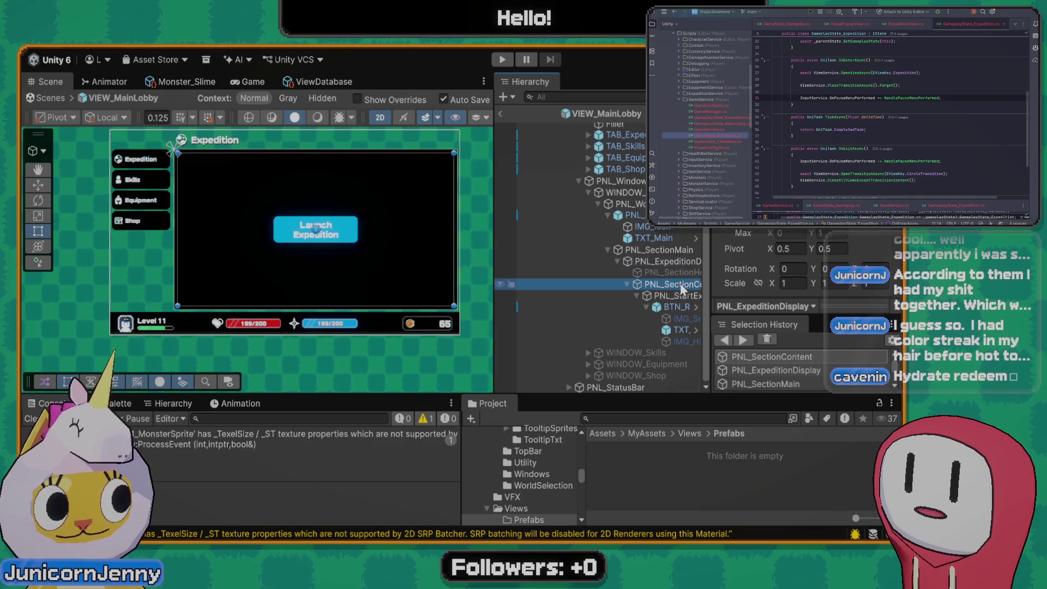
click(676, 307)
click(682, 330)
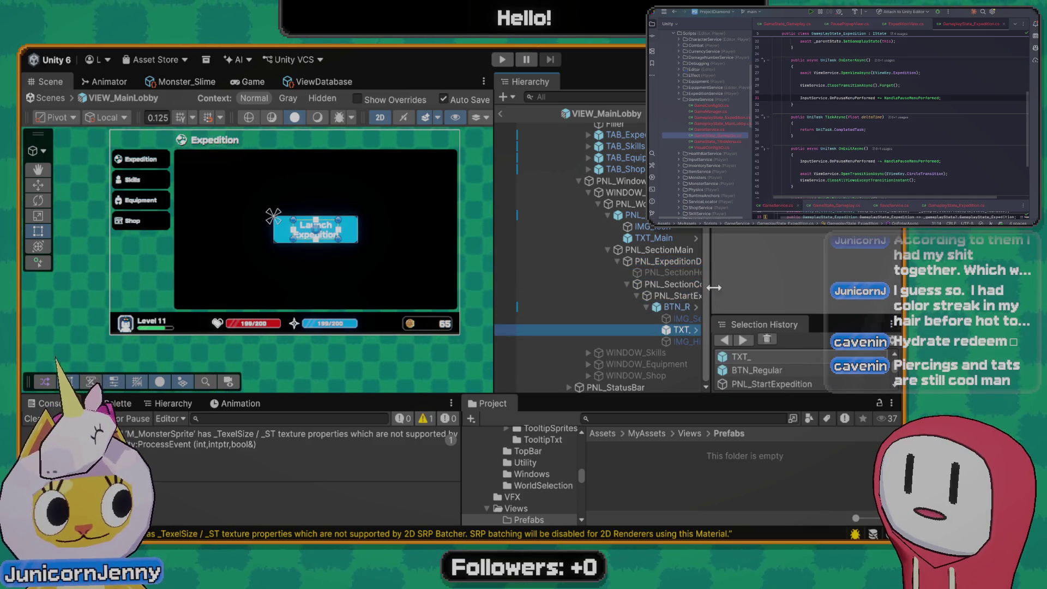
Widen the Hierarchy to show full names and inspect the Launch Expedition button and its label
drag(713, 288, 739, 284)
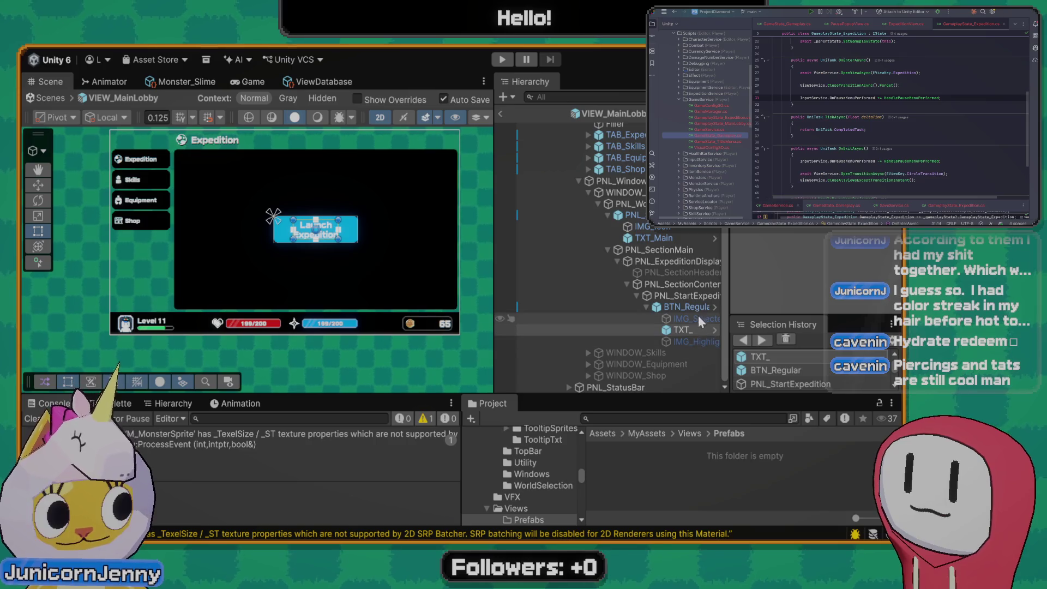
click(690, 308)
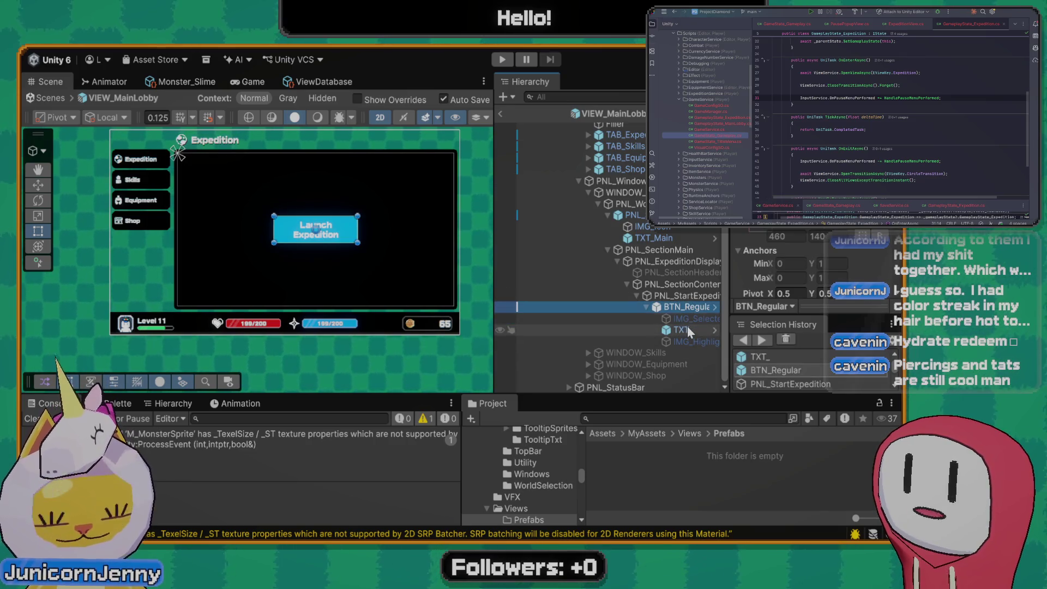
click(687, 328)
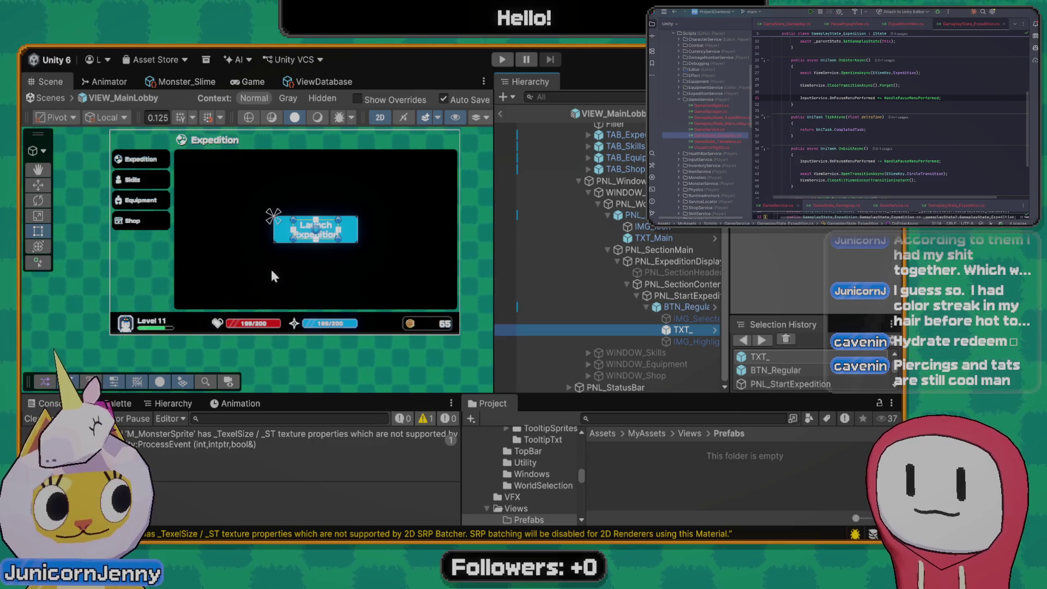
drag(294, 275, 325, 287)
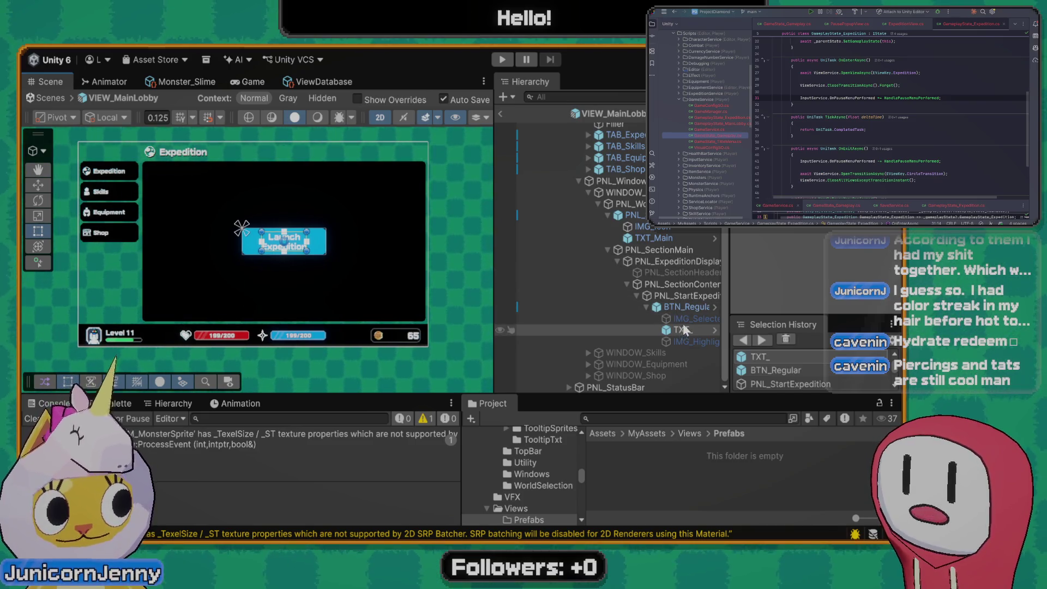
click(685, 306)
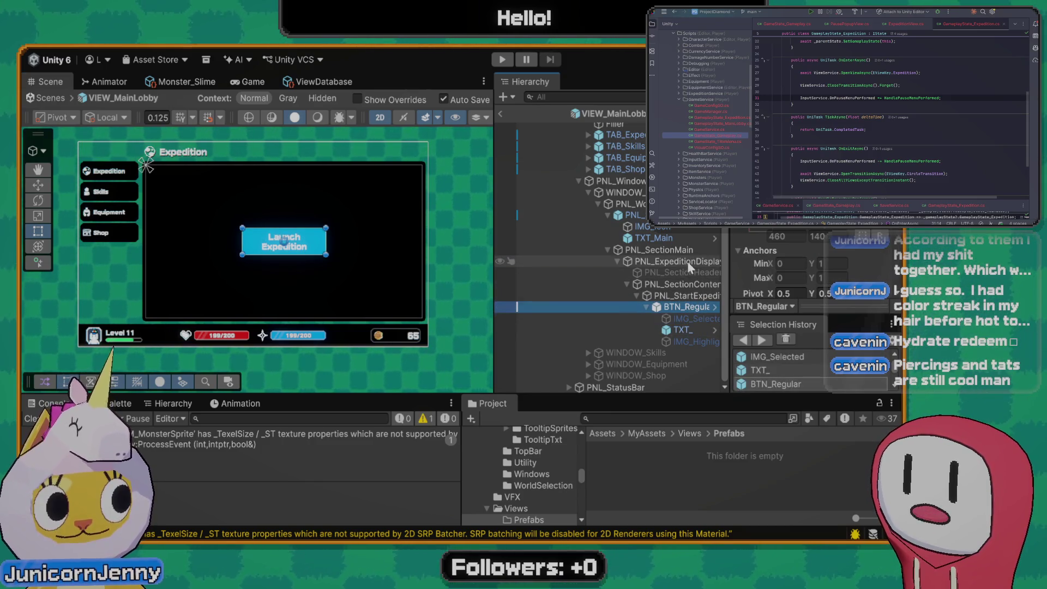
click(675, 330)
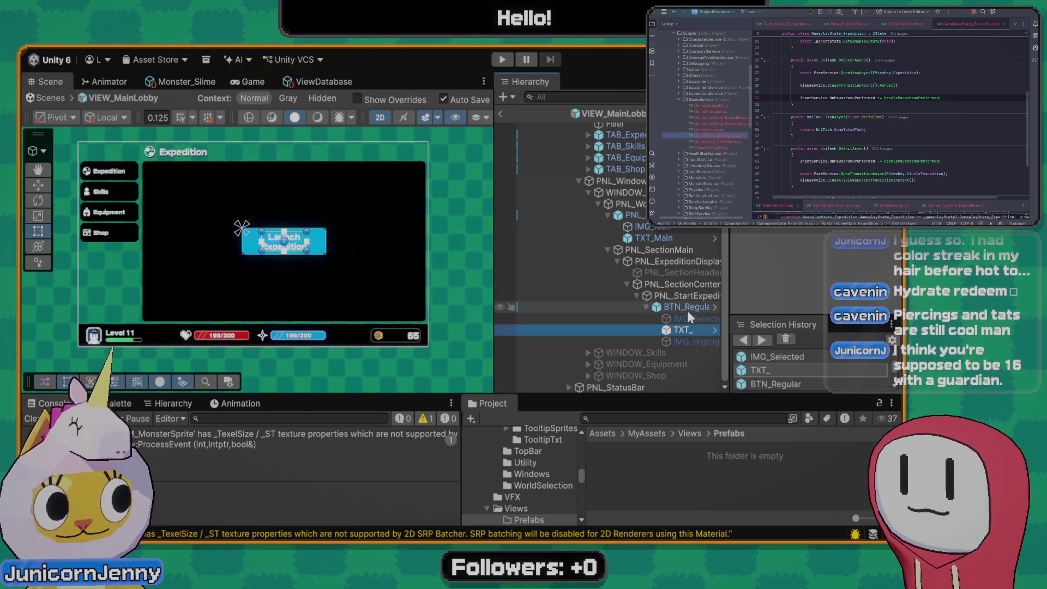
click(686, 308)
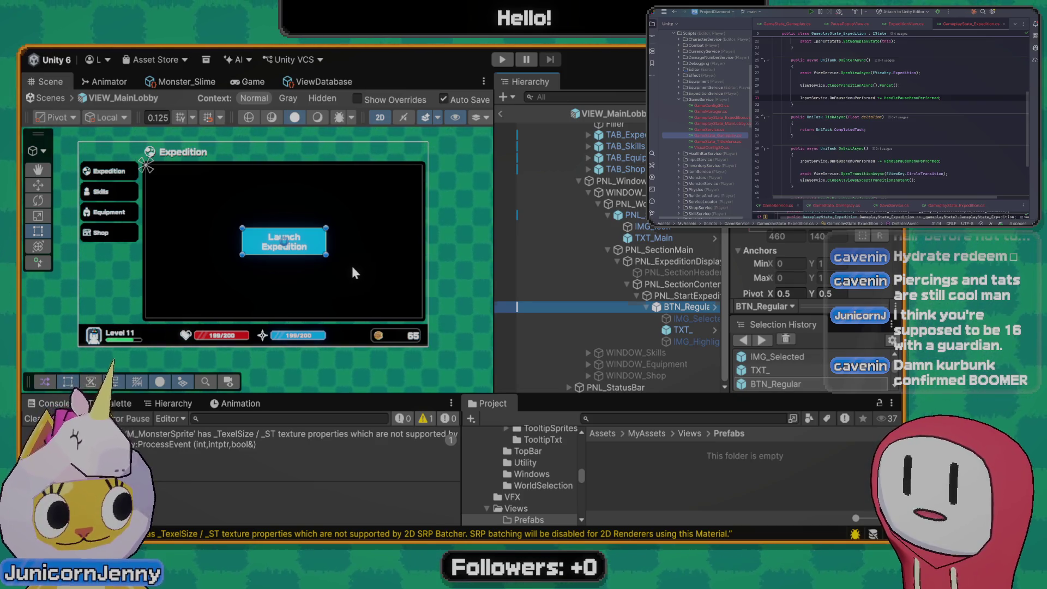
Review the button's layout settings, the start expedition panel, the title panel, and the bottom status bar
scroll(351, 263, up, 2)
scroll(371, 285, down, 2)
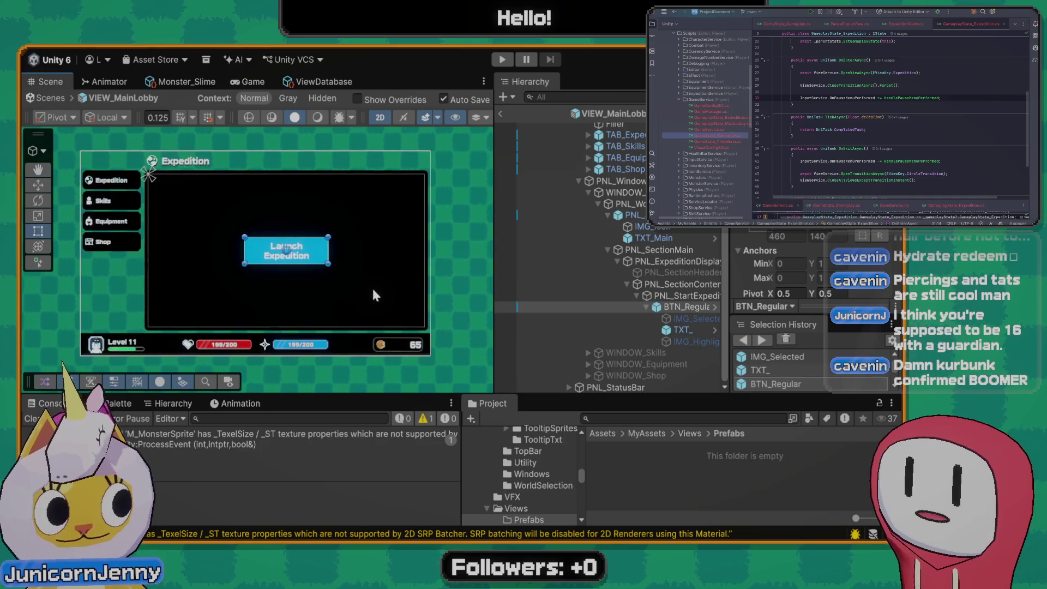
click(687, 329)
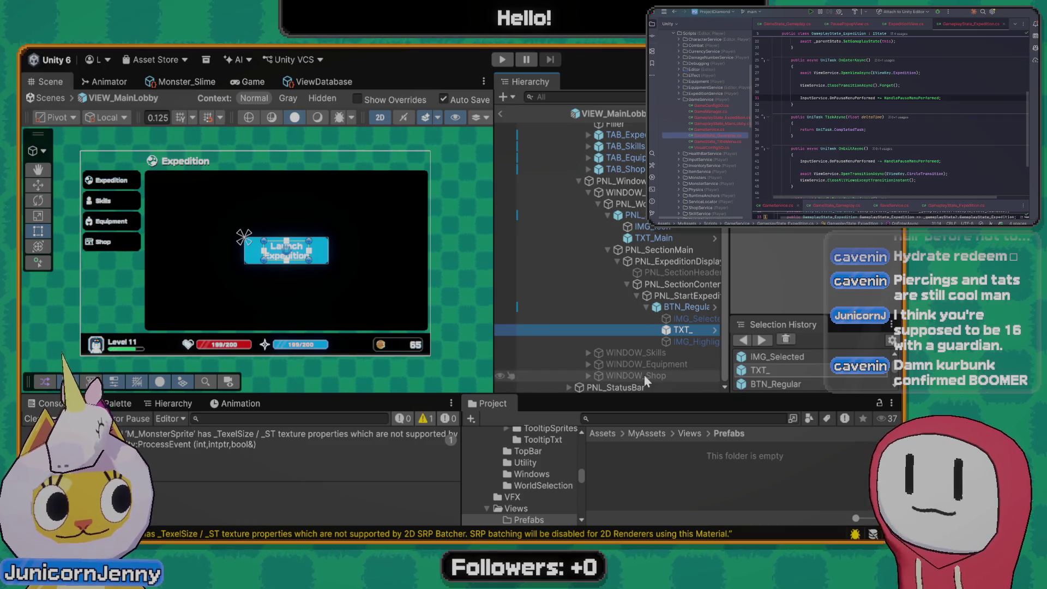
click(686, 307)
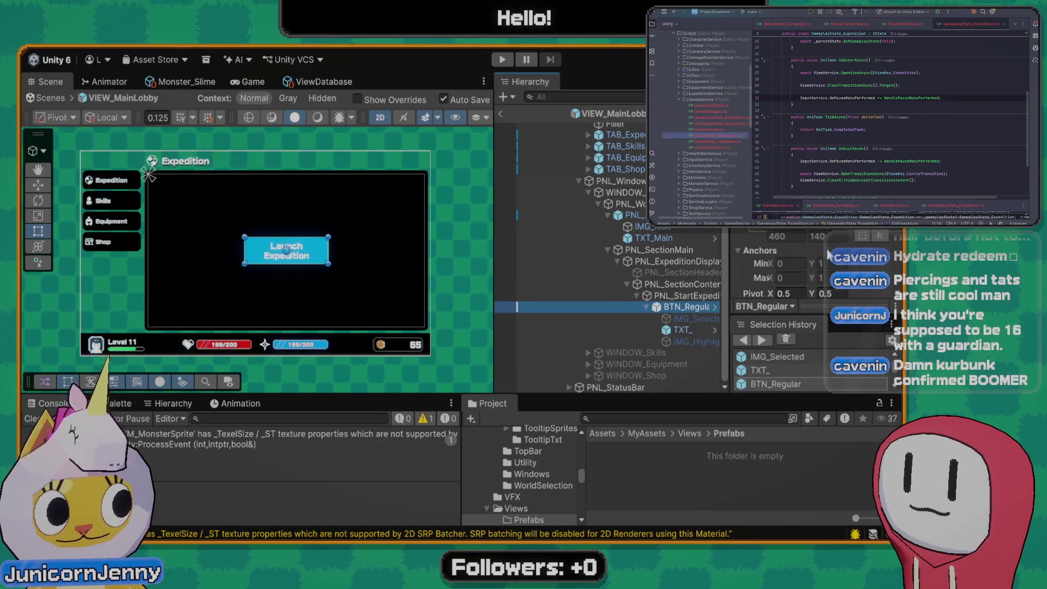
scroll(788, 236, down, 3)
scroll(791, 232, up, 5)
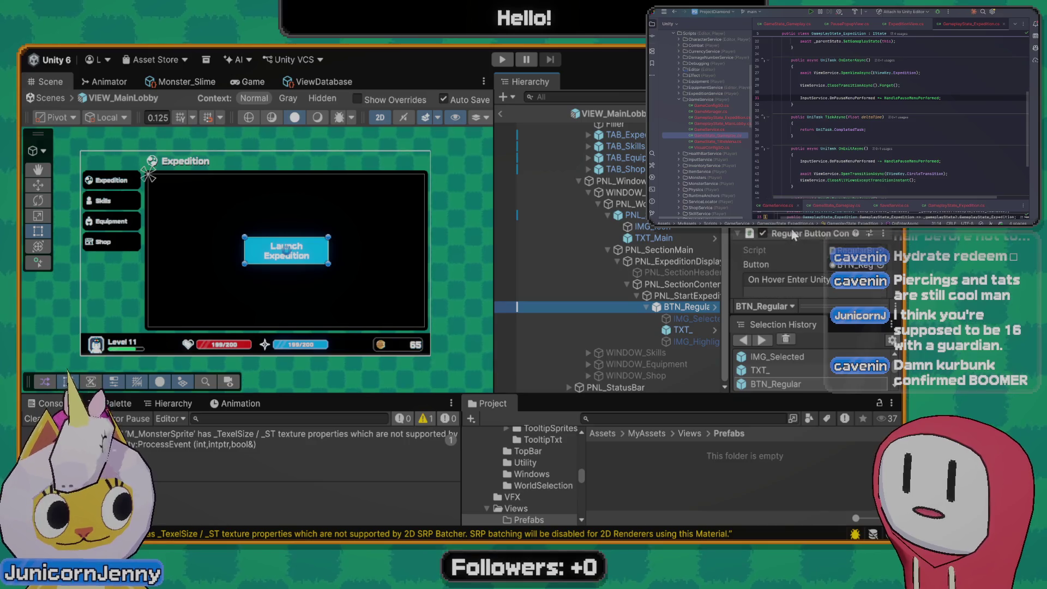
click(689, 296)
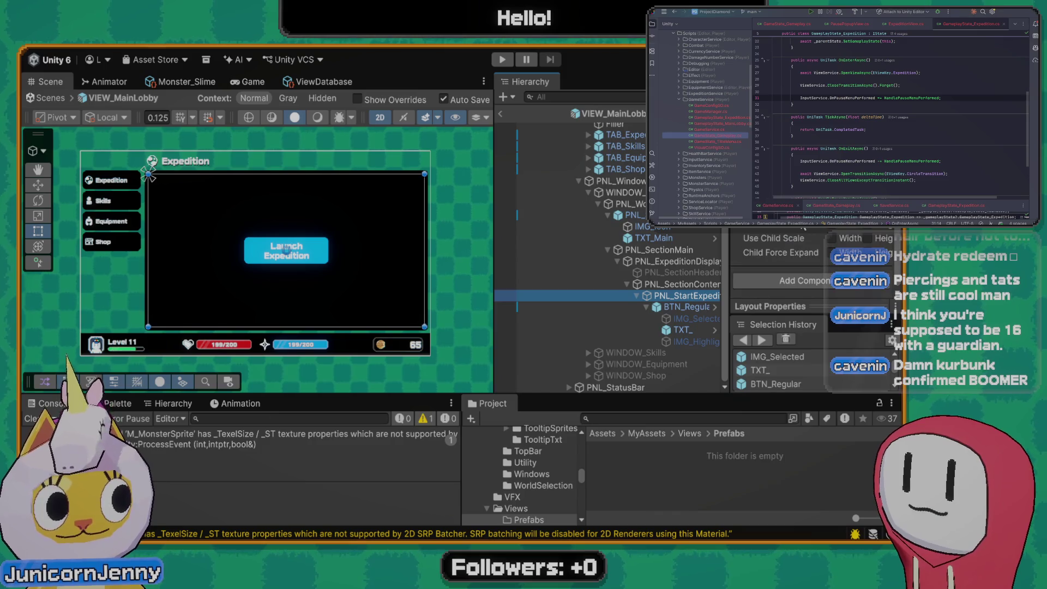
click(686, 307)
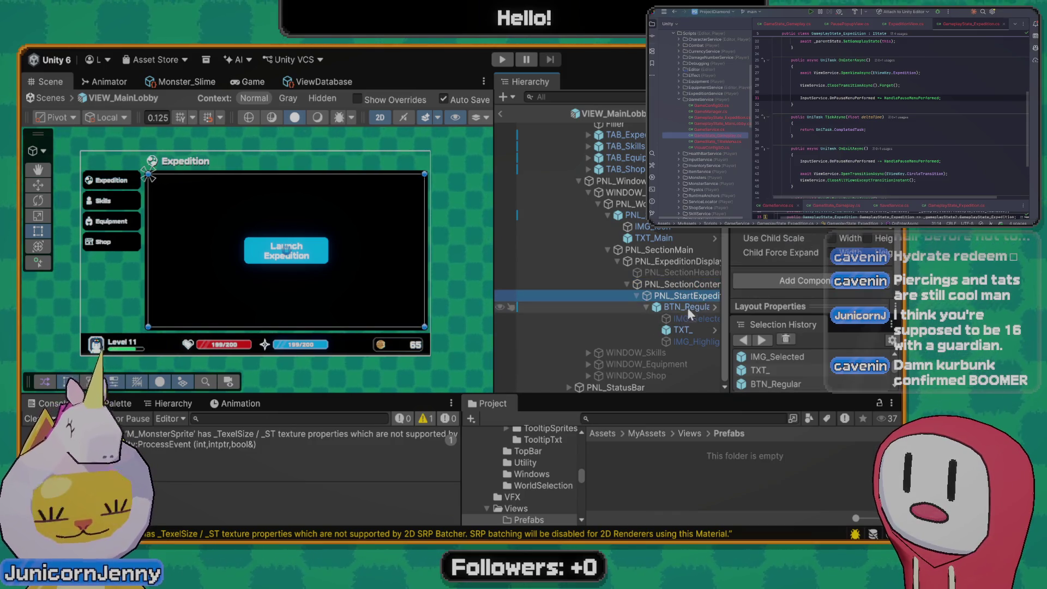
click(688, 330)
click(640, 216)
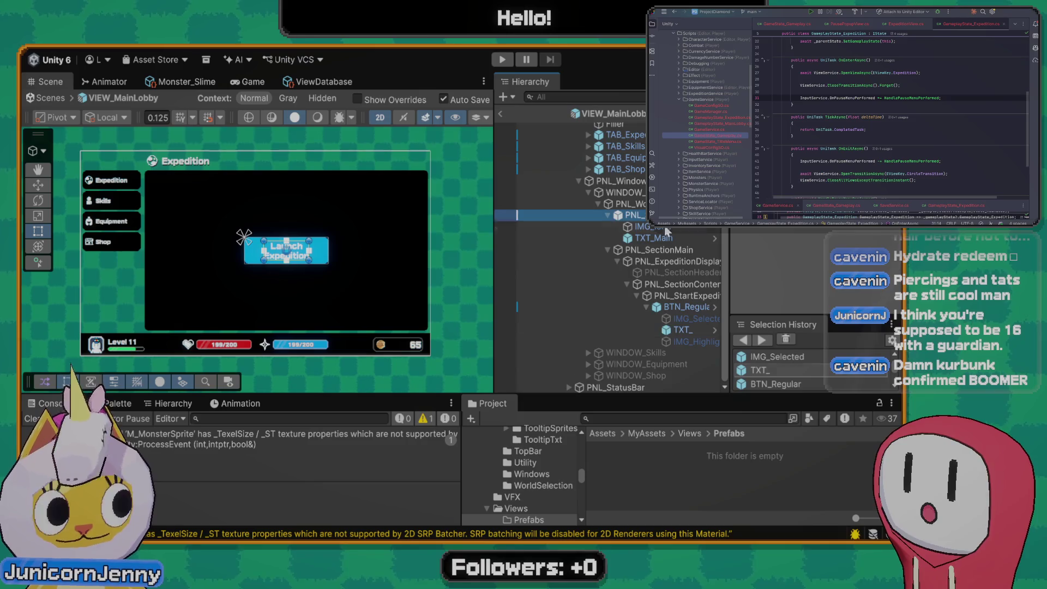
click(348, 339)
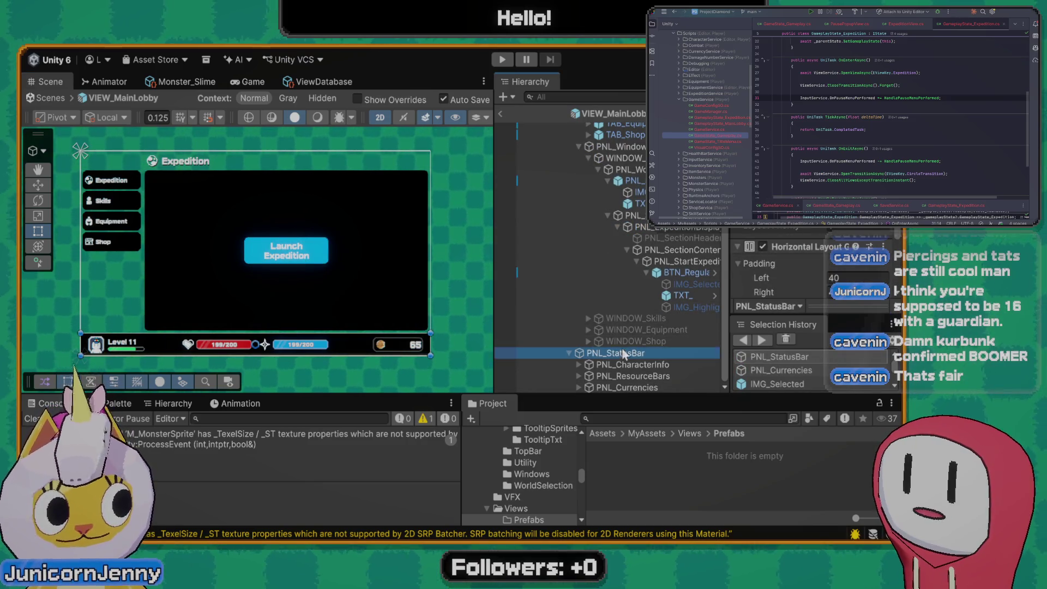
Save PNL_StatusBar as a prefab in Prefabs, return to the scene, and reactivate View_Expedition
drag(615, 353, 730, 460)
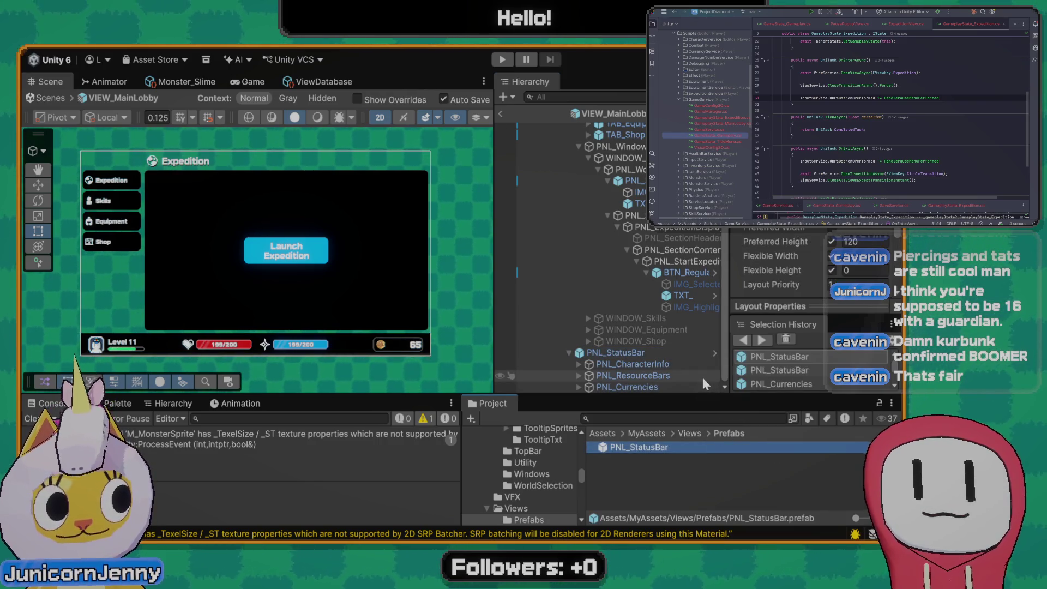
scroll(640, 220, up, 5)
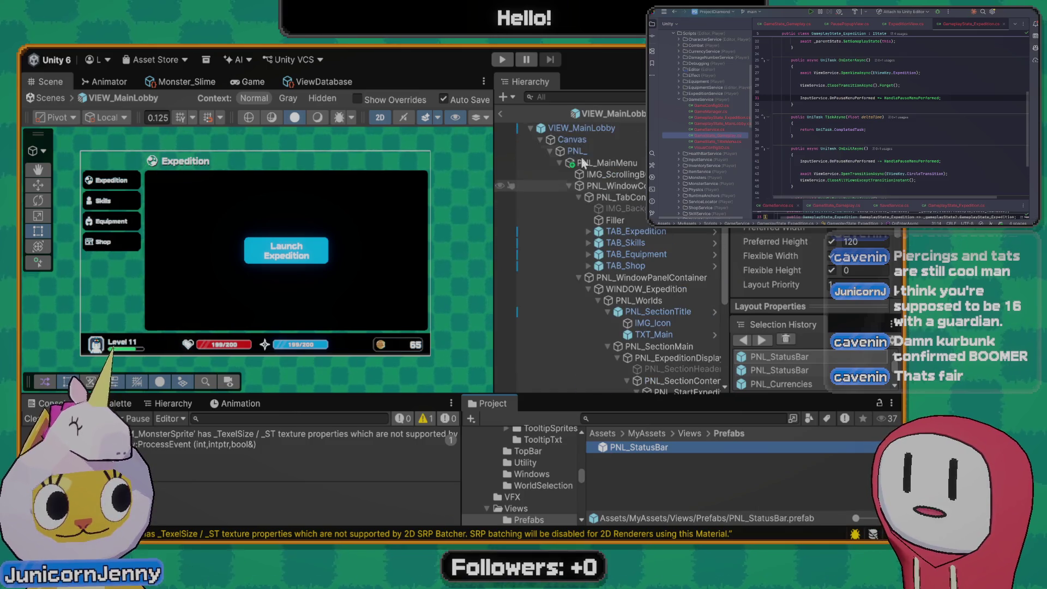
click(500, 111)
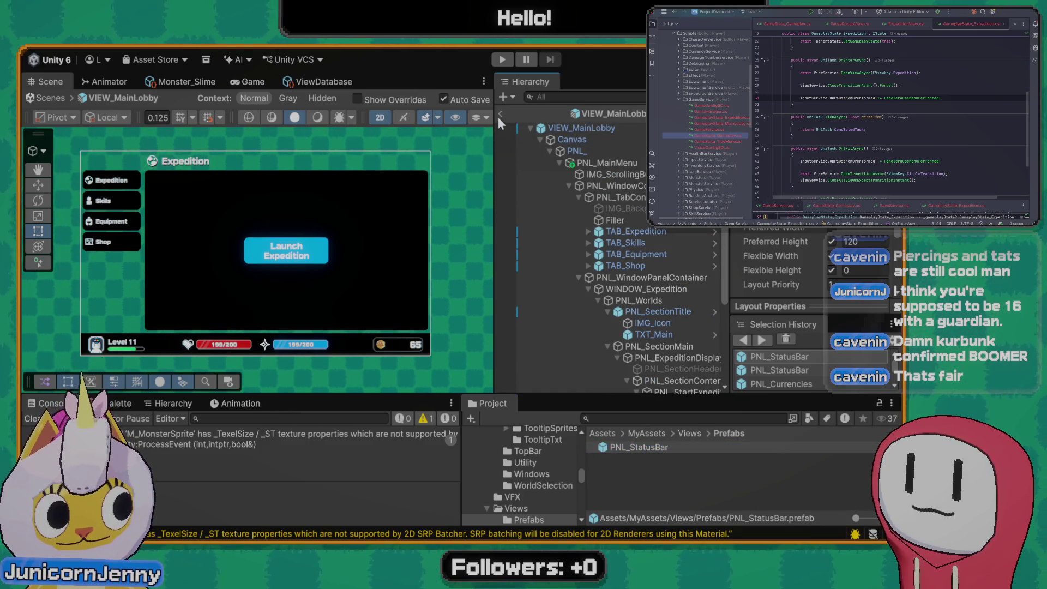
click(511, 113)
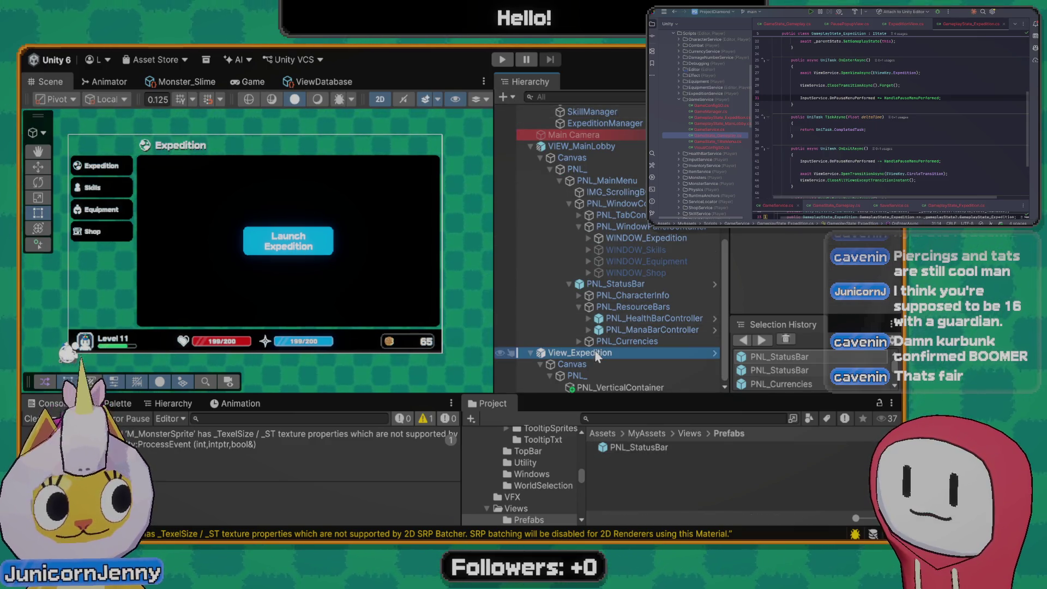
click(611, 232)
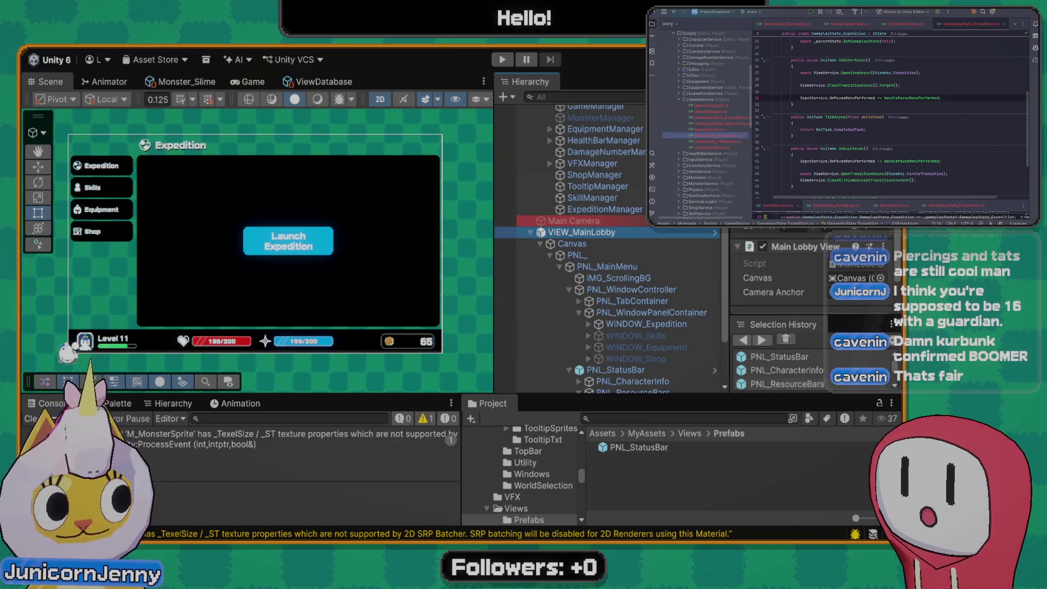
click(617, 353)
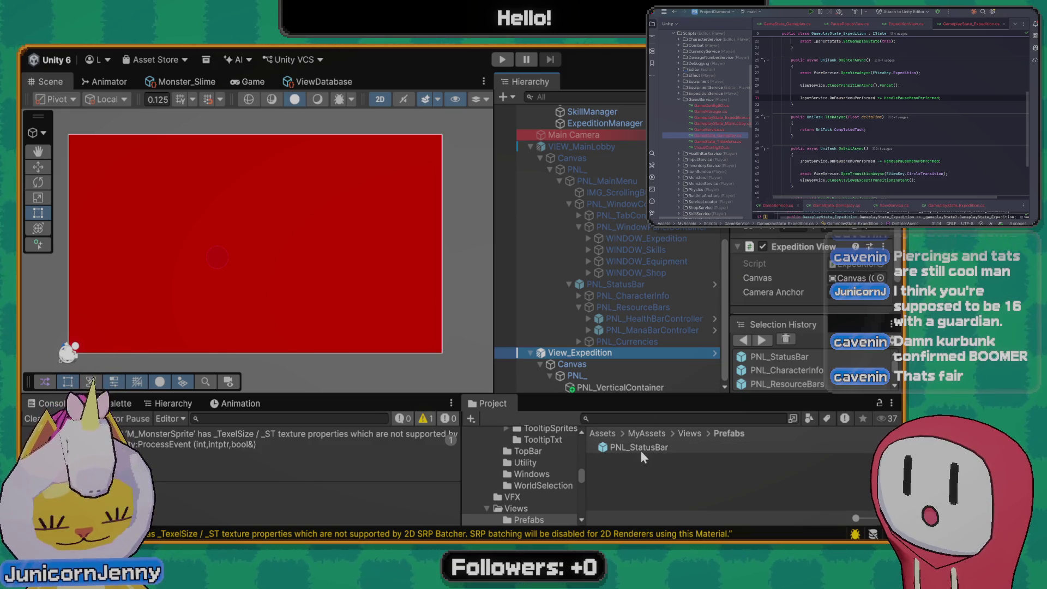
Place a PNL_StatusBar prefab instance inside PNL_VerticalContainer and review its components
drag(640, 451, 629, 388)
drag(617, 449, 635, 393)
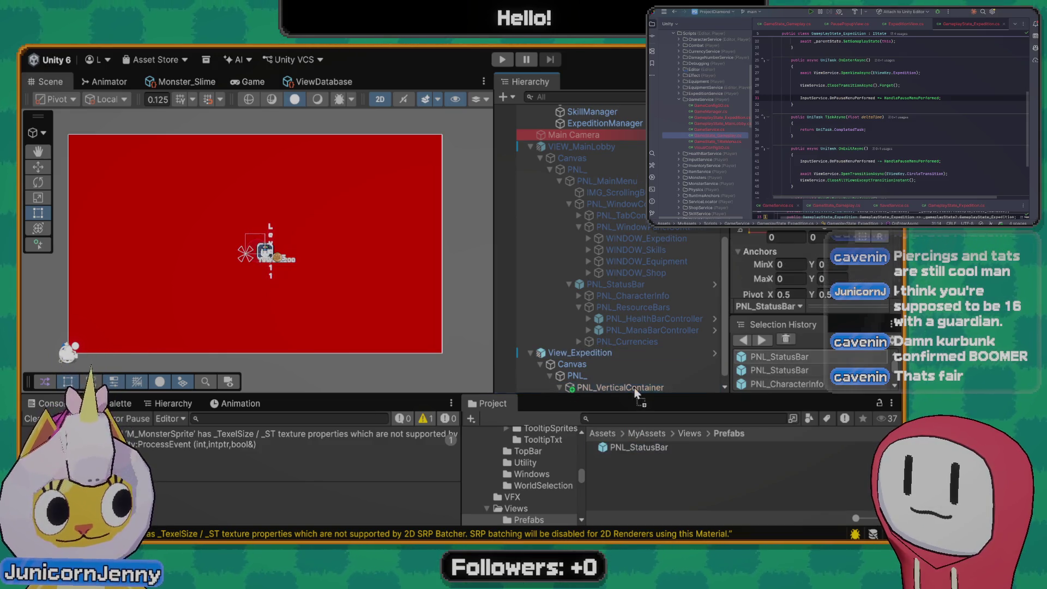
click(639, 376)
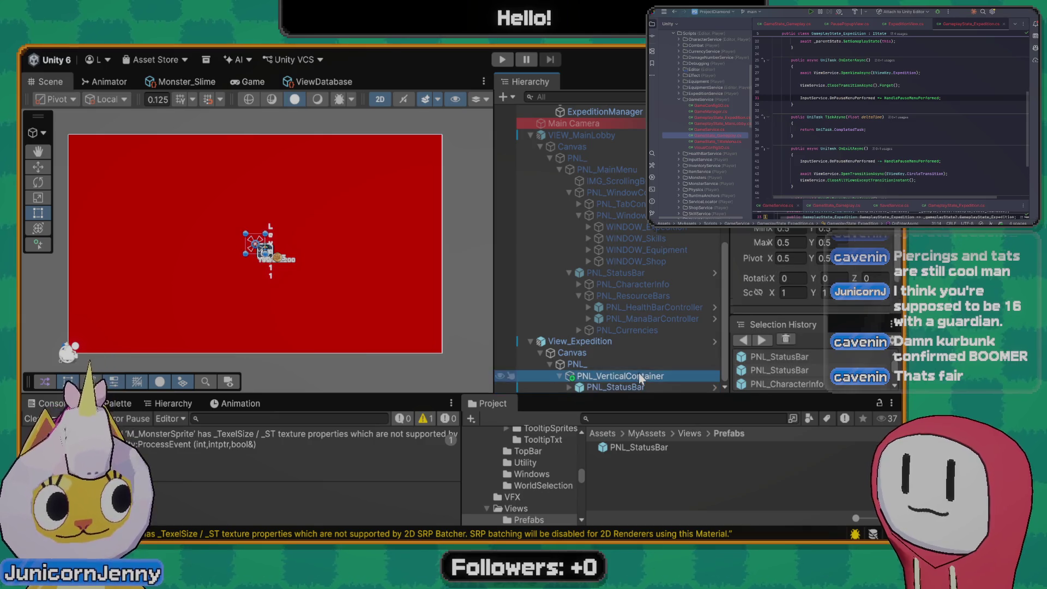
click(635, 328)
click(623, 274)
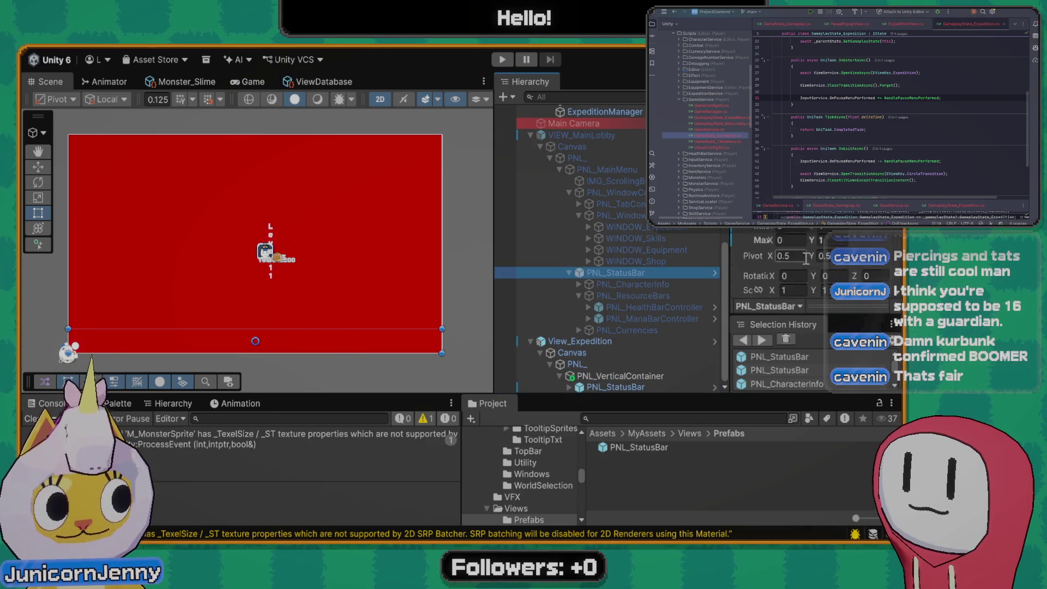
scroll(843, 227, down, 2)
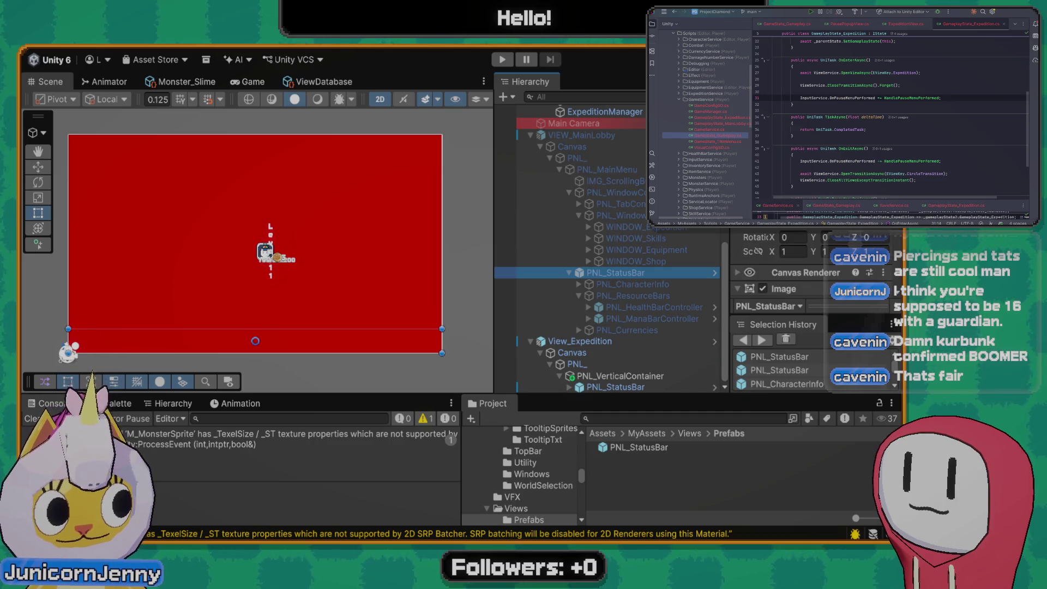
scroll(843, 227, down, 3)
scroll(779, 268, up, 3)
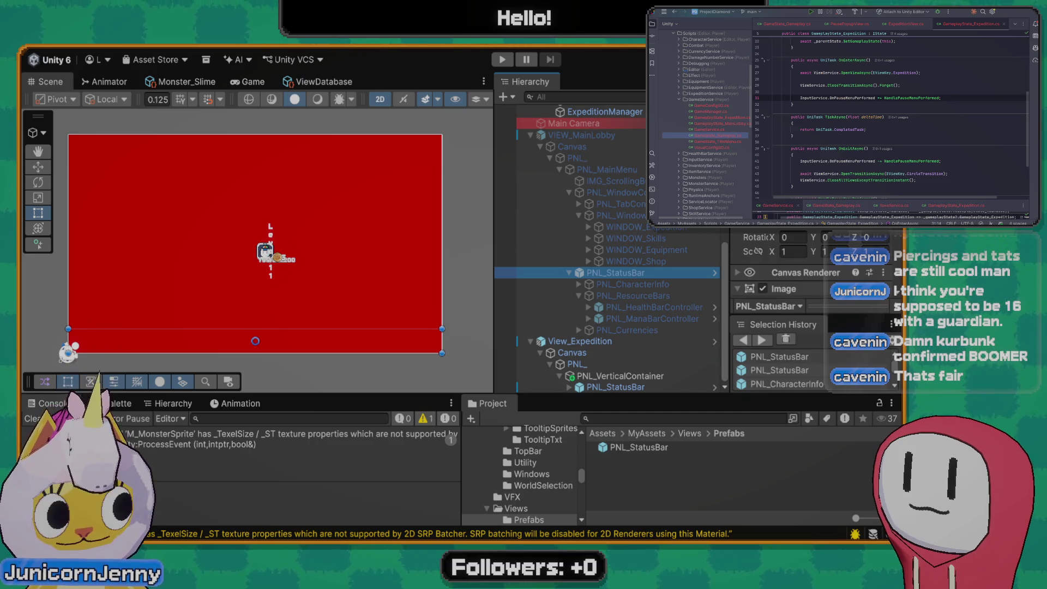
scroll(770, 256, down, 3)
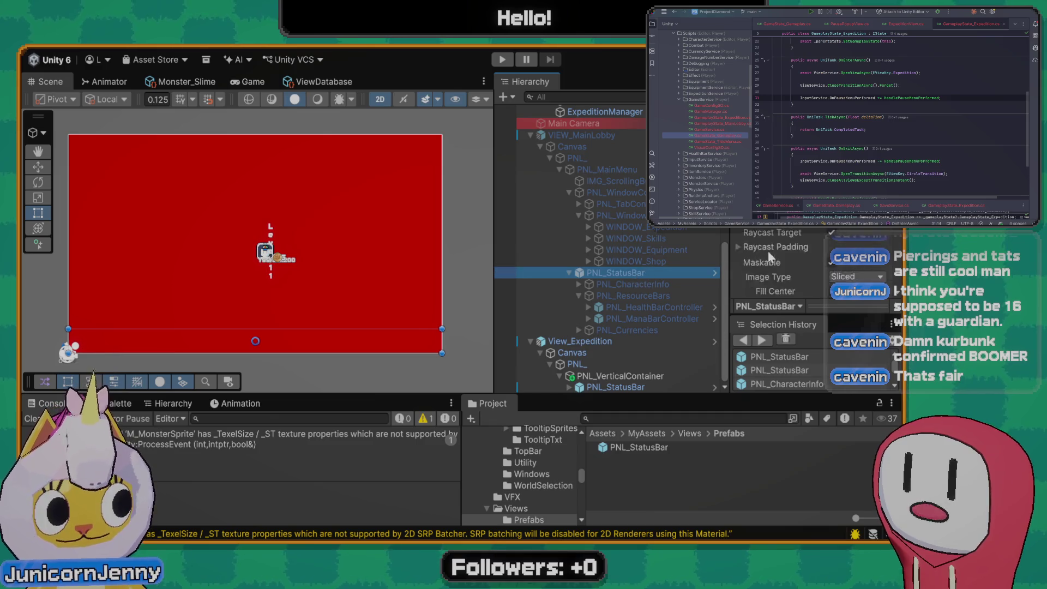
scroll(769, 255, down, 3)
scroll(796, 234, down, 3)
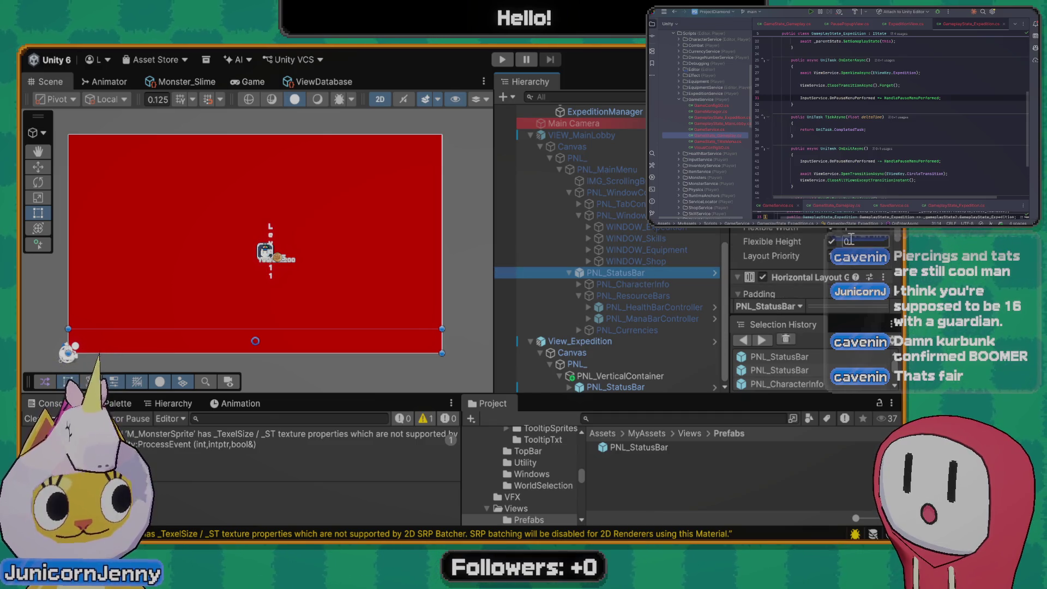
Compare layout settings of PNL_VerticalContainer, the status bar and root panel, then select PNL_MiningContainer
click(676, 376)
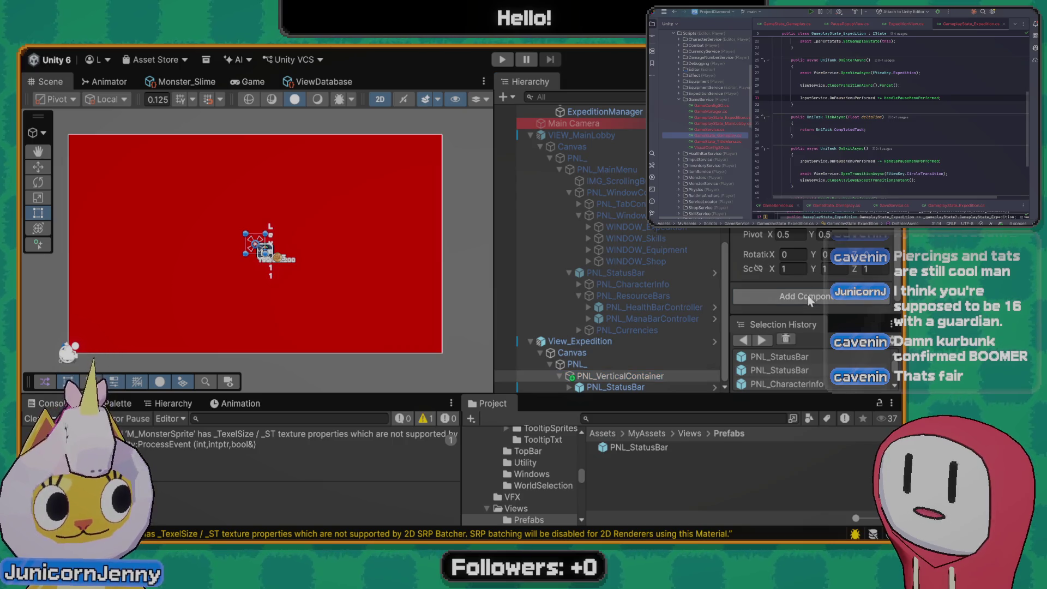
scroll(807, 295, up, 3)
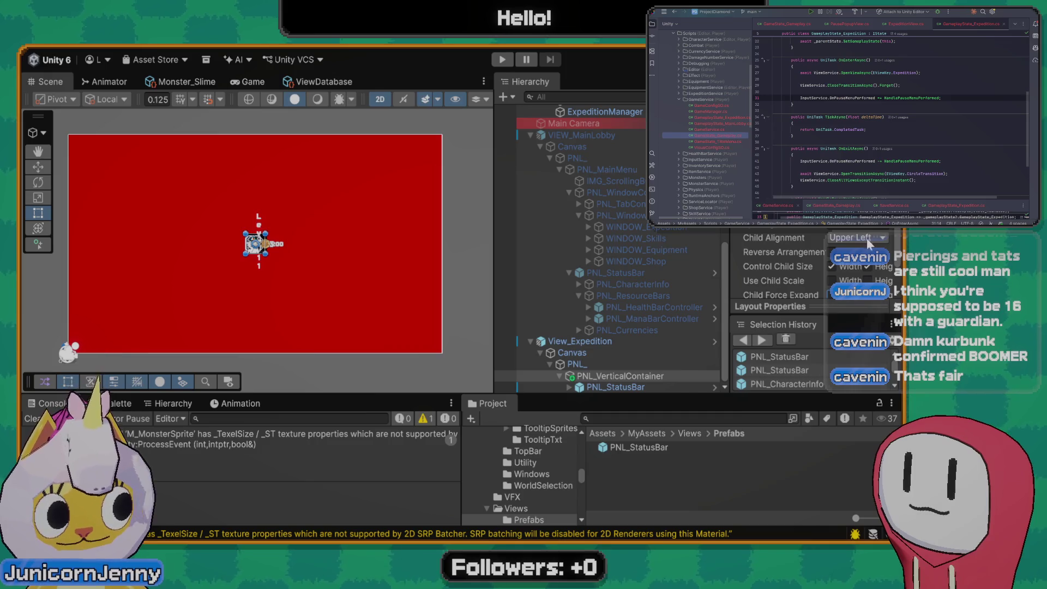
scroll(868, 243, down, 2)
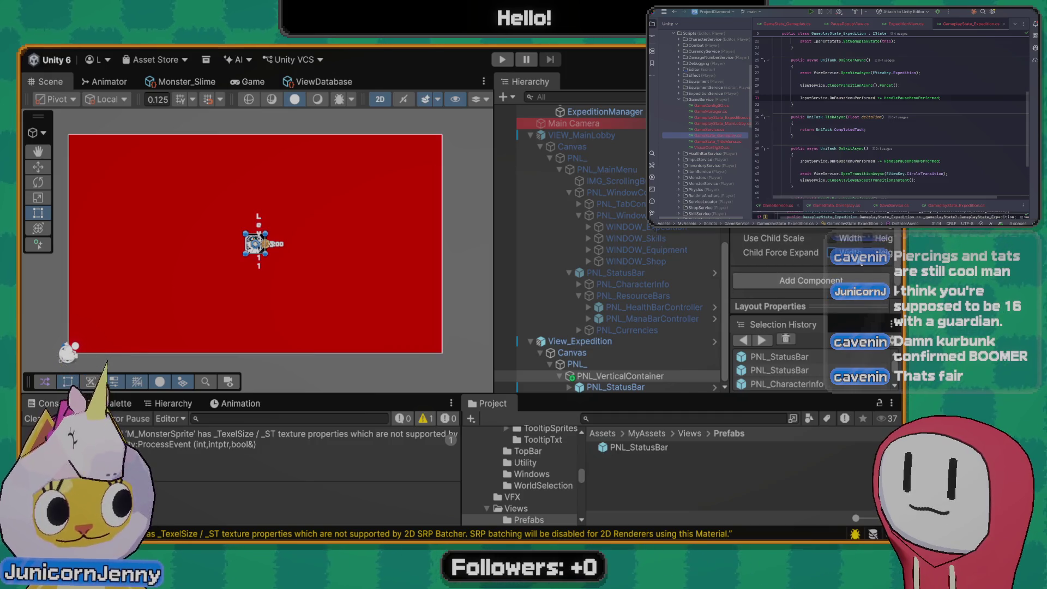
click(635, 387)
scroll(869, 232, down, 5)
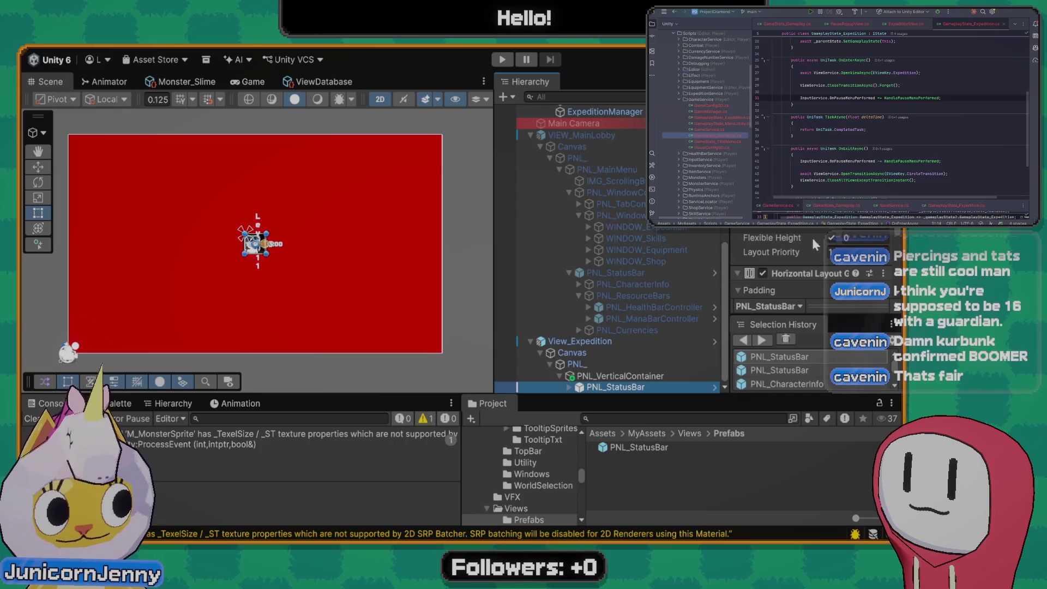
click(599, 365)
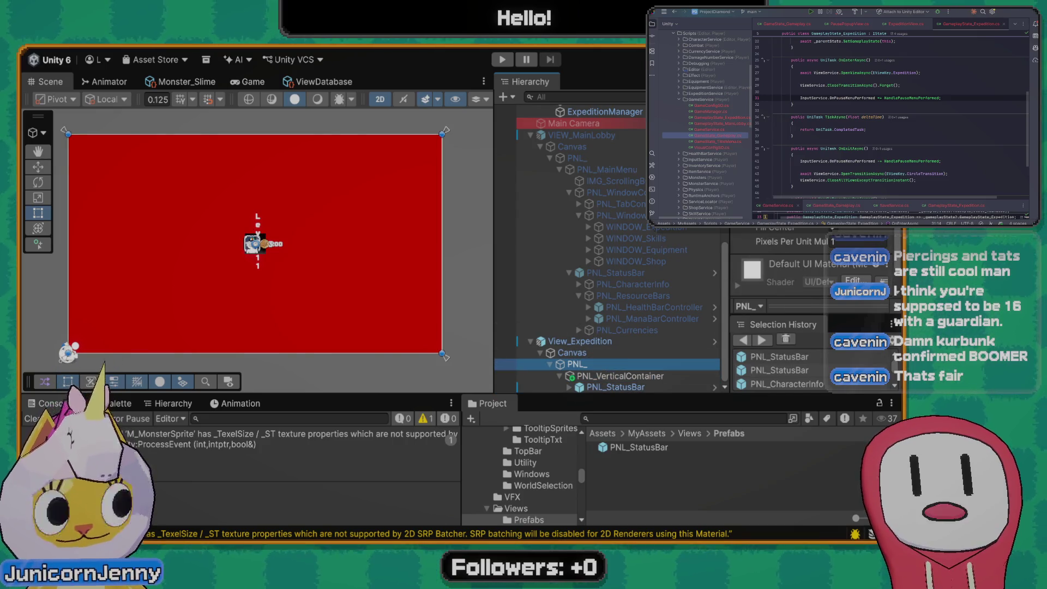
scroll(779, 262, up, 5)
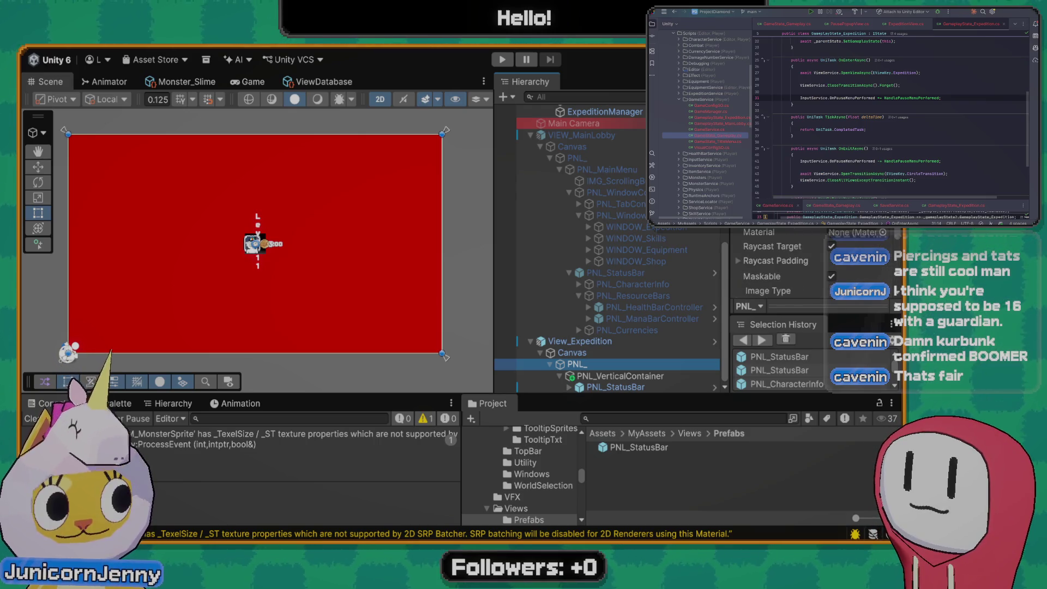
click(644, 387)
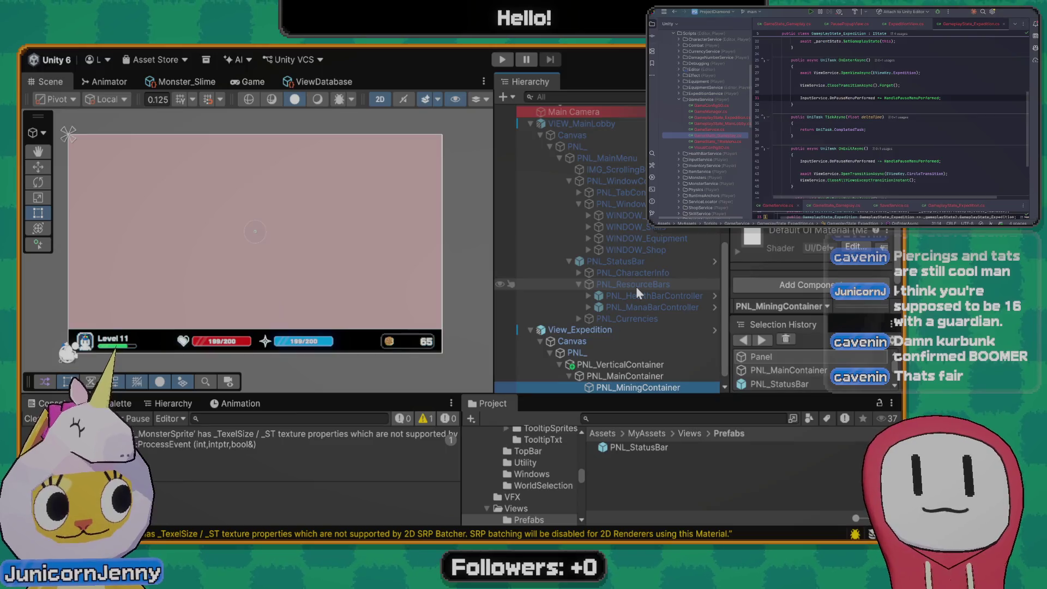
scroll(611, 269, down, 1)
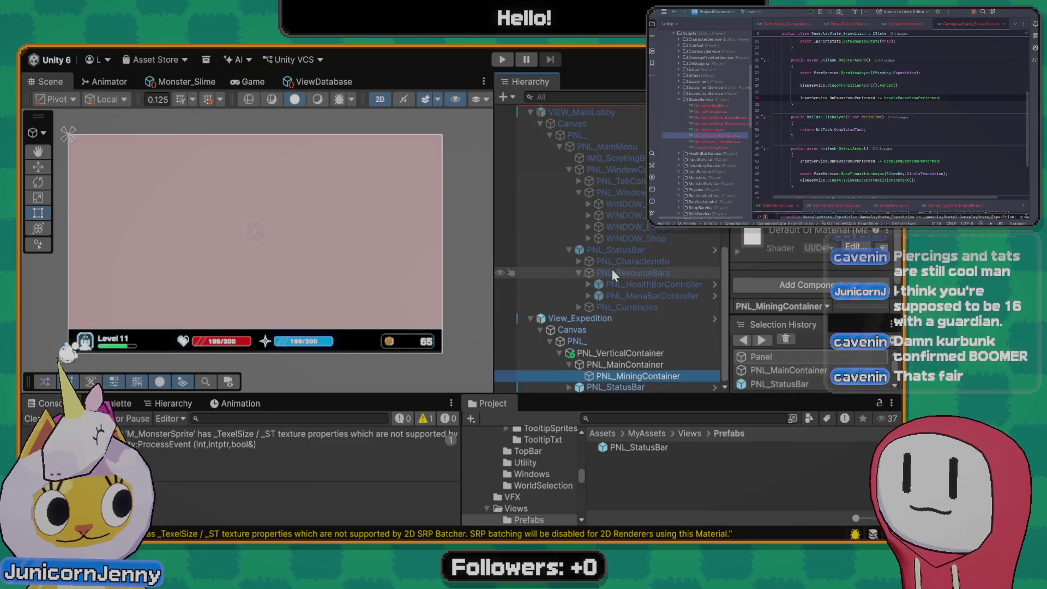
click(632, 365)
click(634, 376)
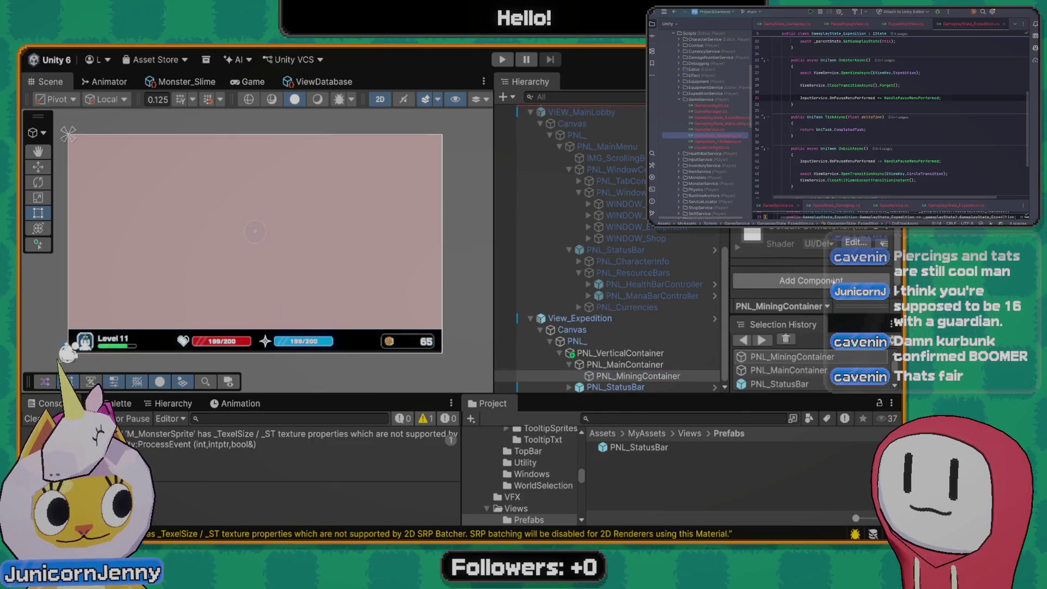
scroll(840, 281, up, 3)
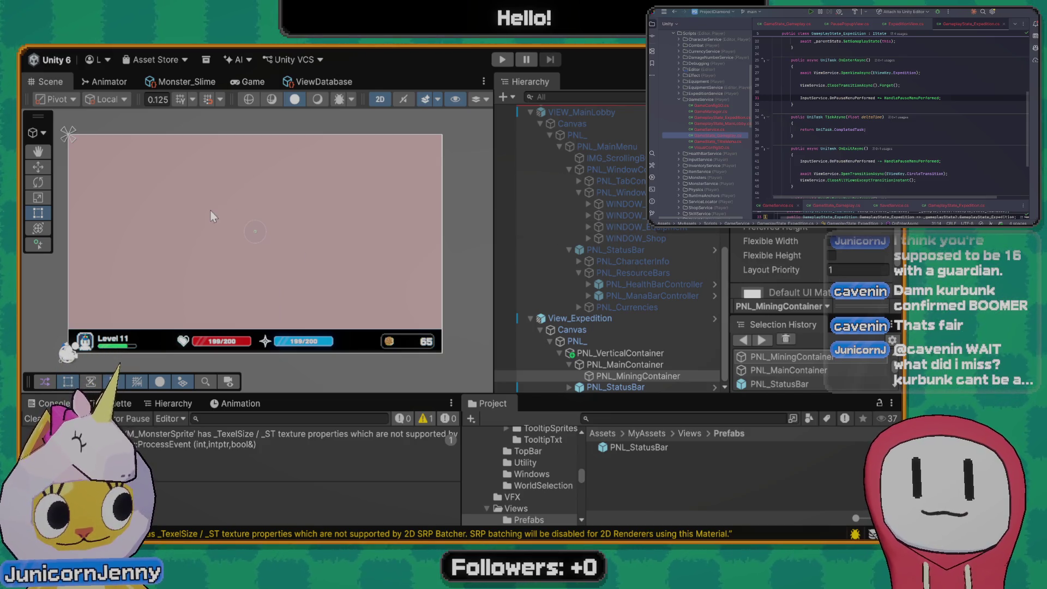
scroll(272, 212, up, 2)
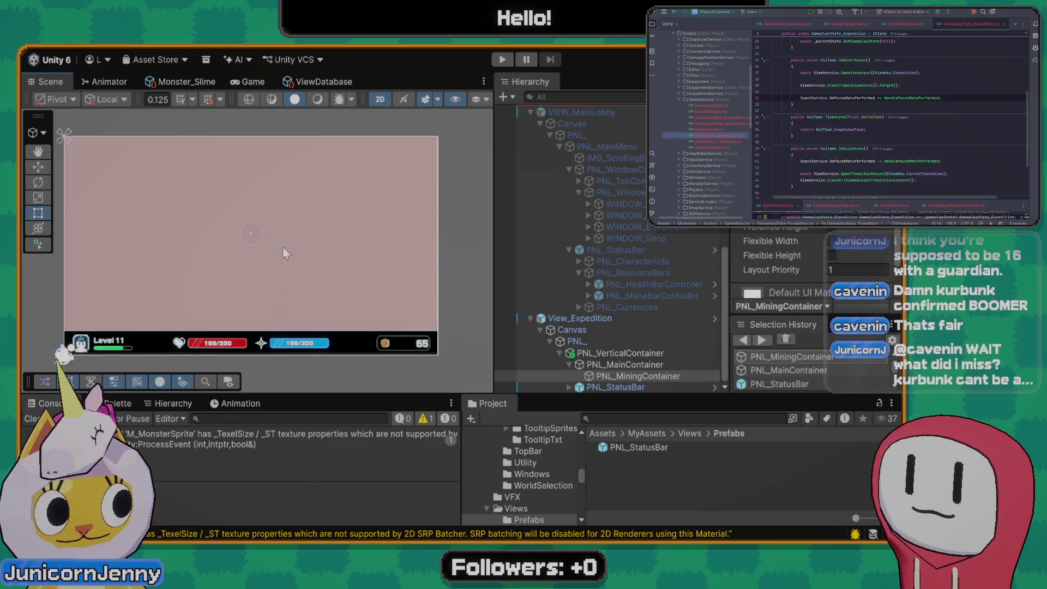
scroll(259, 259, down, 2)
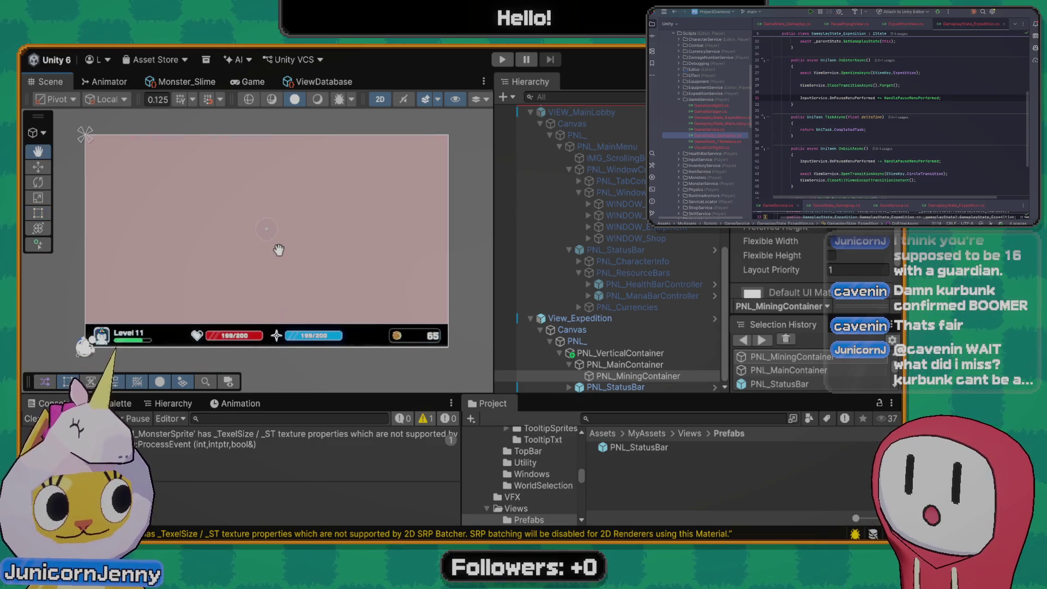
scroll(836, 228, up, 1)
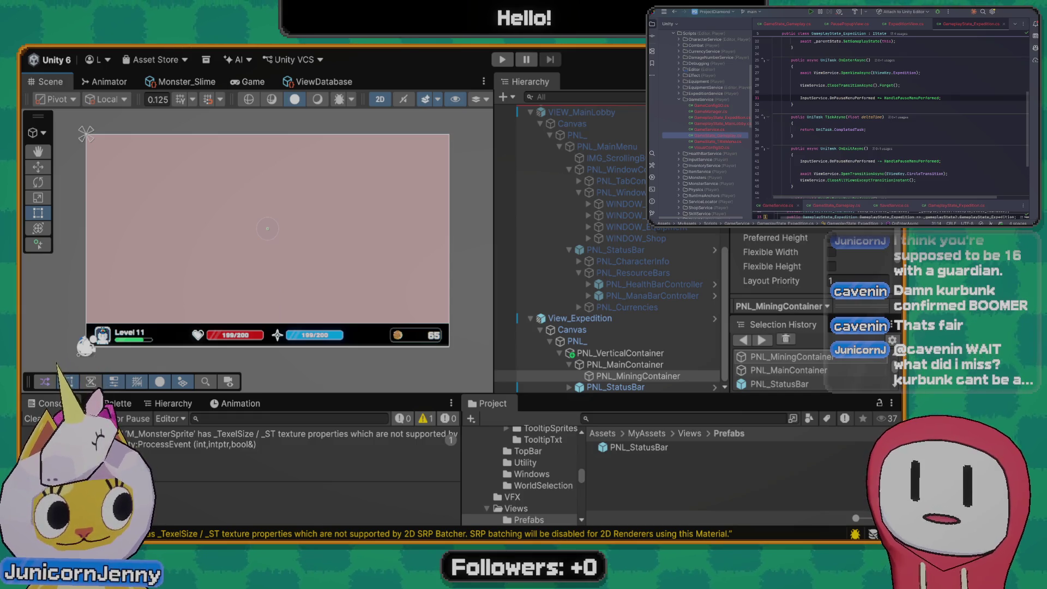
scroll(283, 236, up, 1)
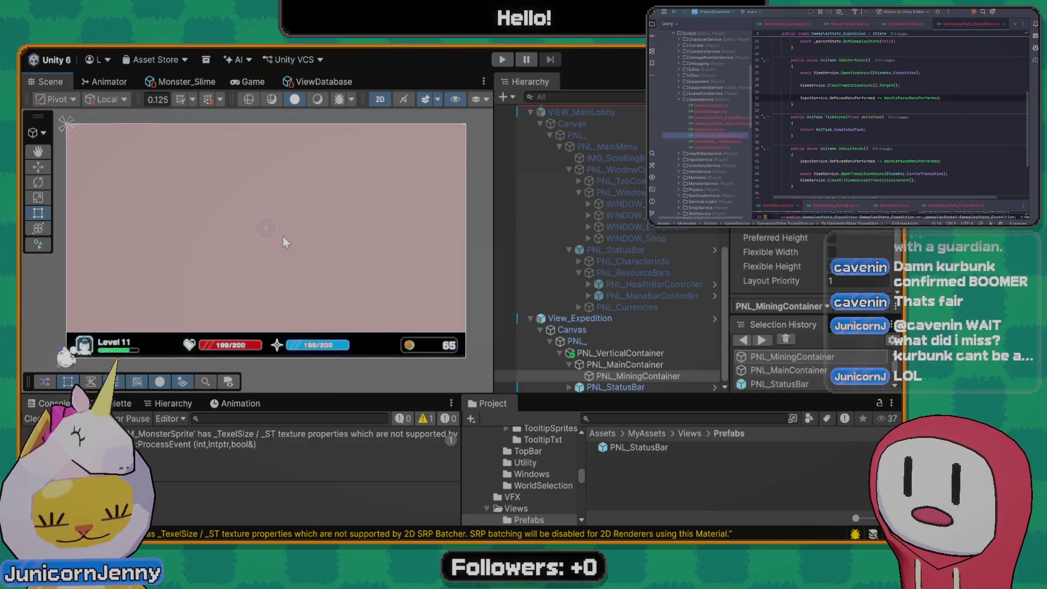
scroll(285, 229, down, 1)
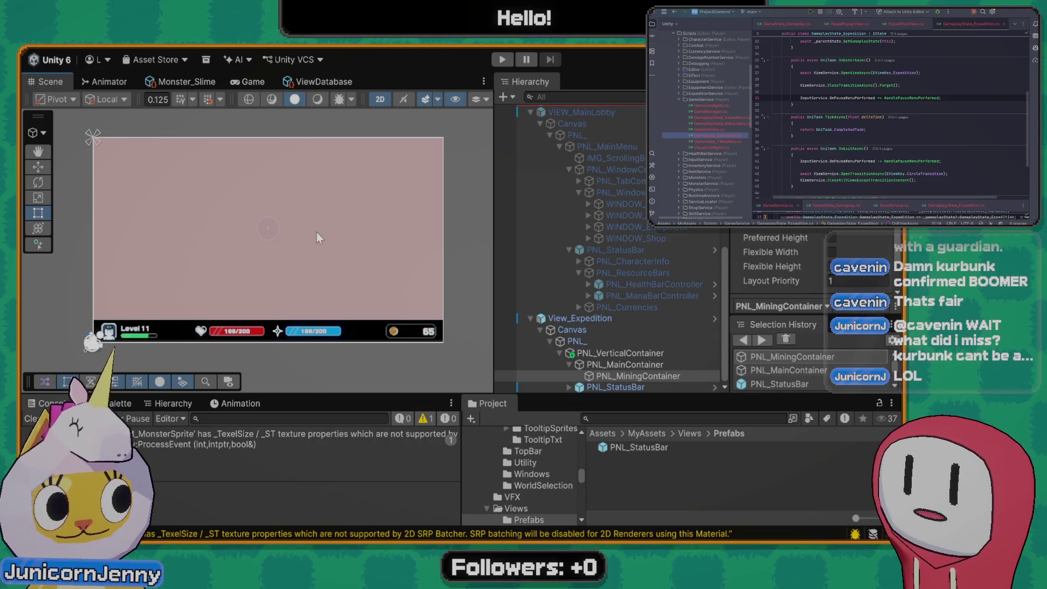
scroll(317, 232, up, 1)
scroll(245, 213, down, 1)
drag(288, 251, 290, 255)
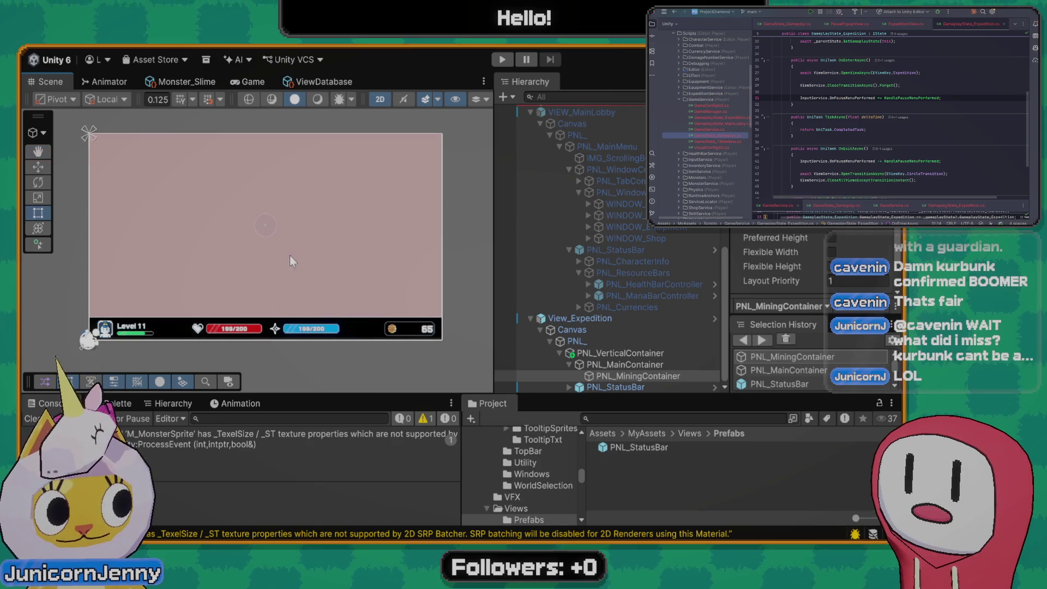
scroll(790, 236, up, 2)
scroll(790, 235, down, 5)
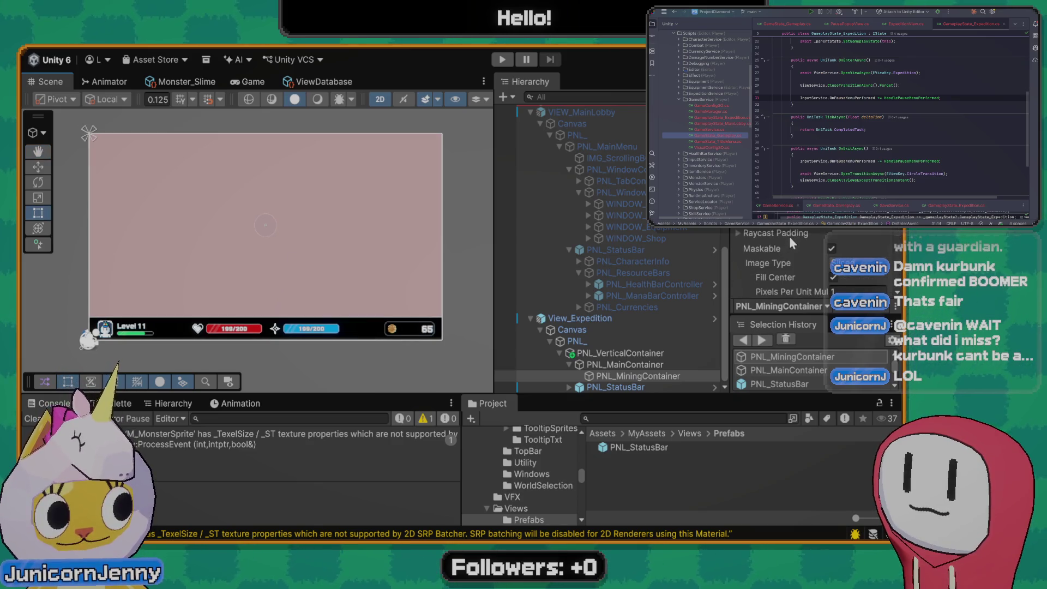
click(610, 378)
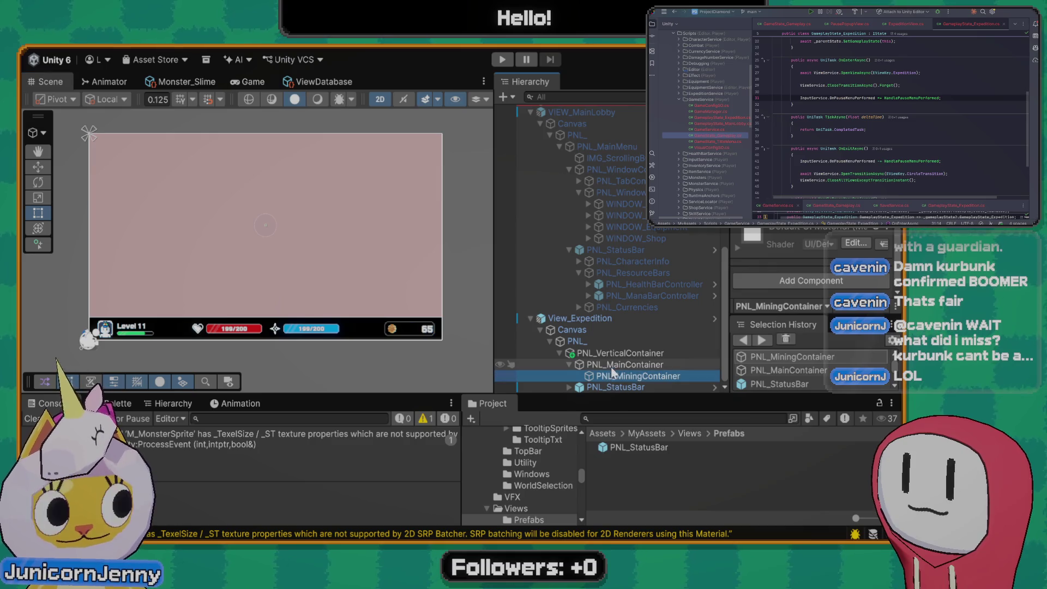
Compare PNL_MainContainer and PNL_MiningContainer layout and padding settings, then adjust the panel to show red
right_click(630, 385)
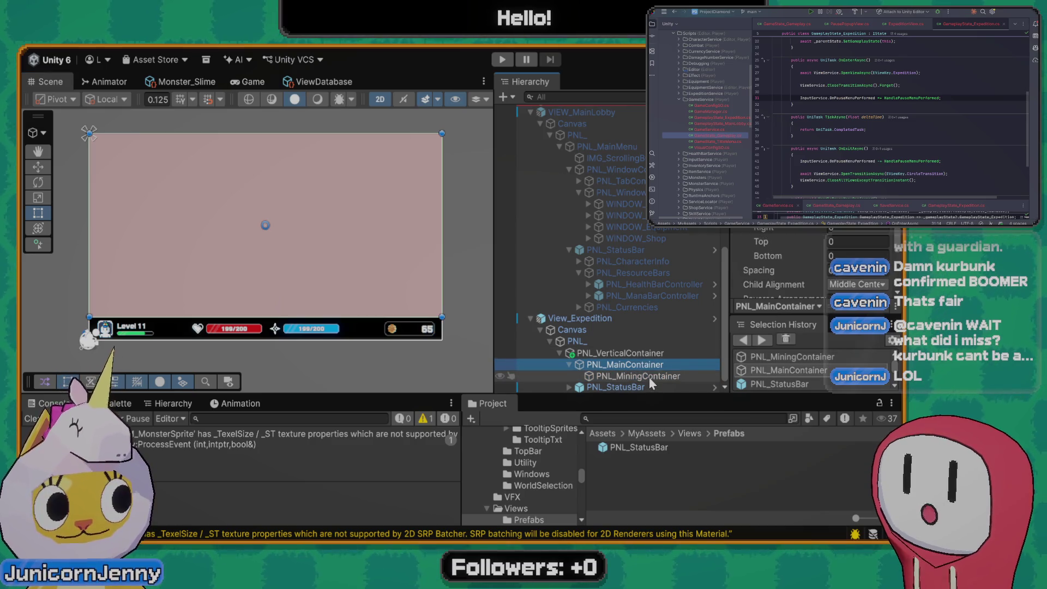
key(Escape)
scroll(884, 232, up, 2)
scroll(884, 233, down, 3)
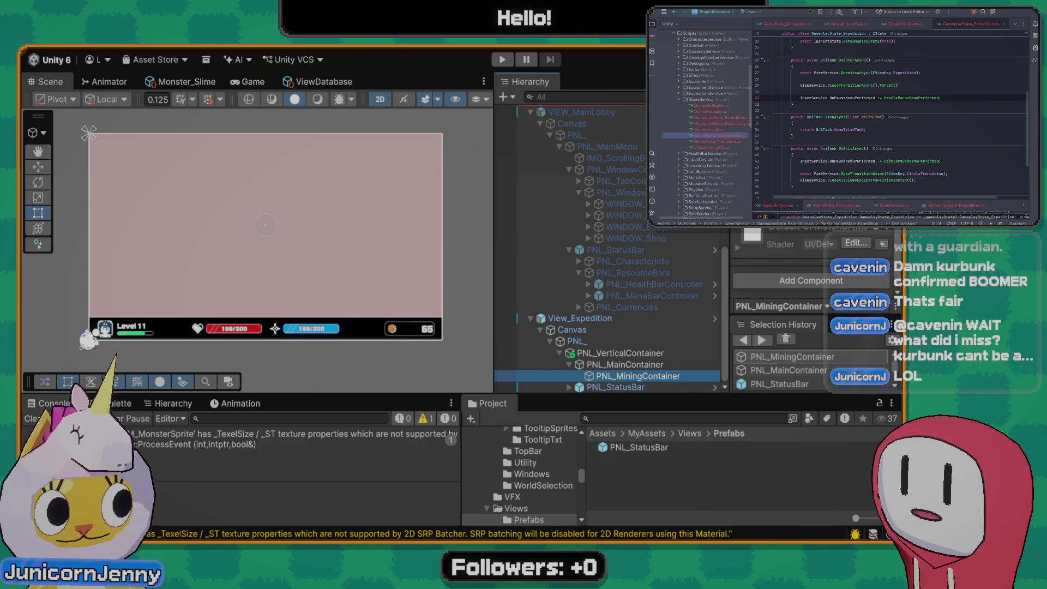
scroll(807, 261, up, 3)
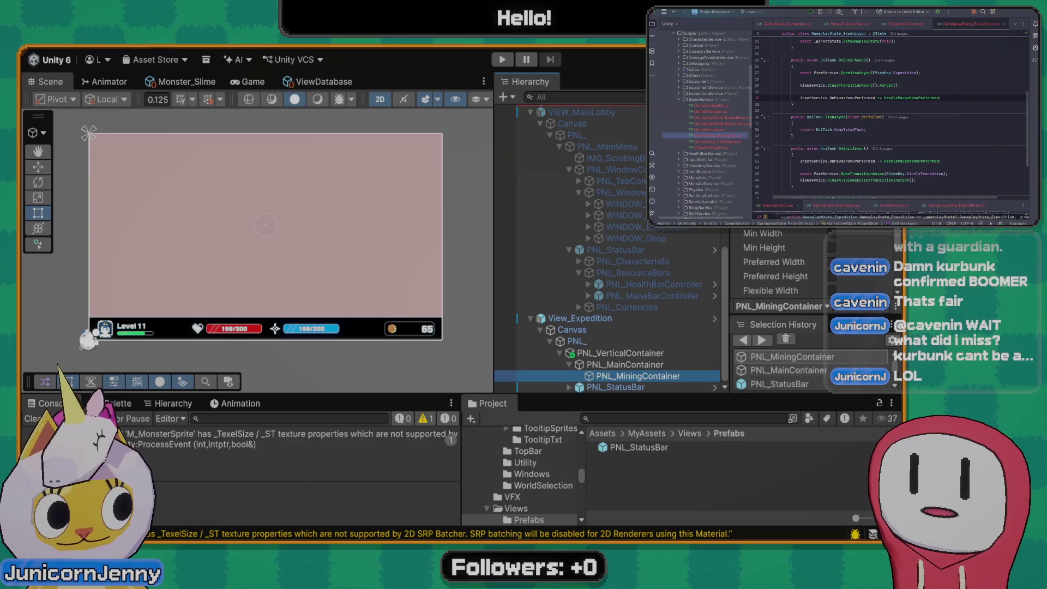
scroll(807, 262, down, 3)
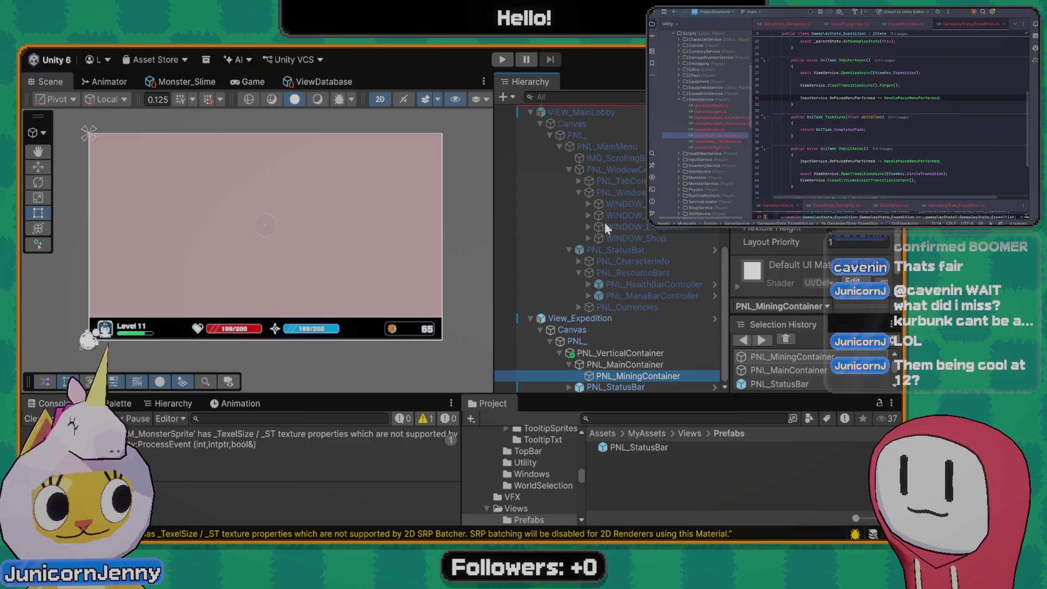
click(635, 367)
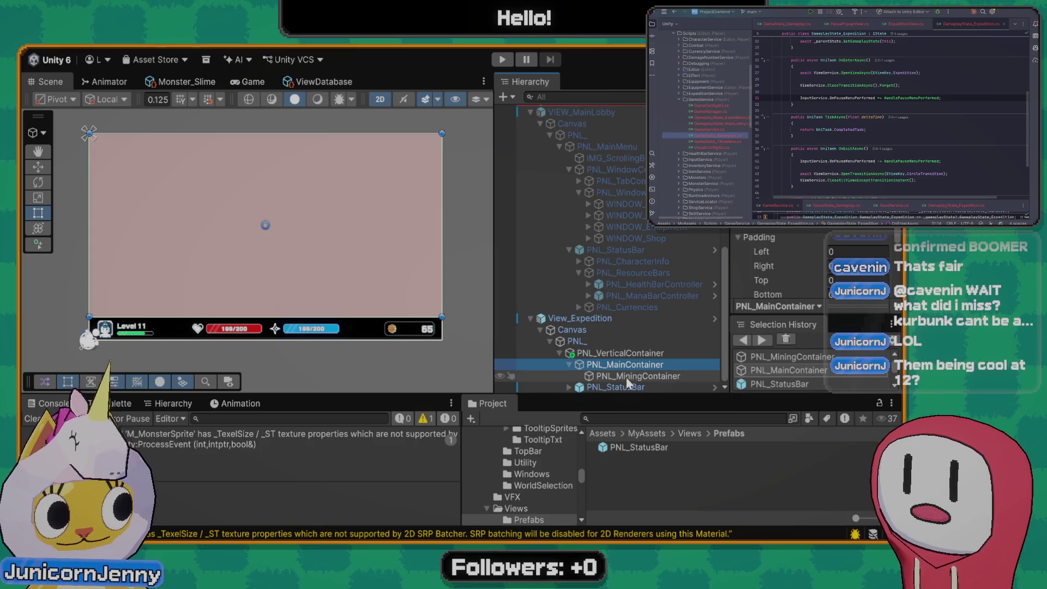
click(628, 376)
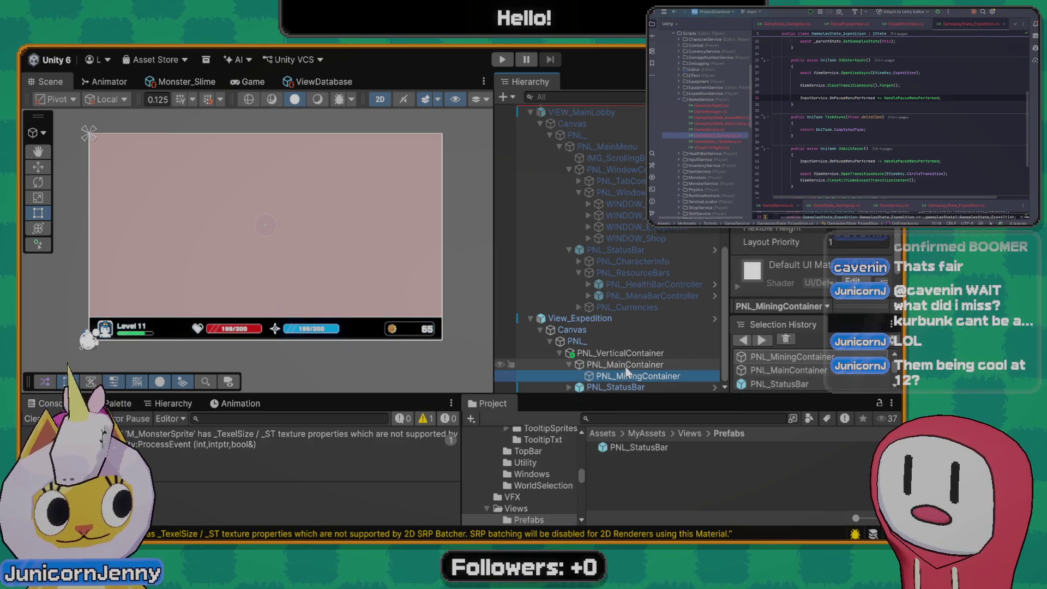
click(636, 365)
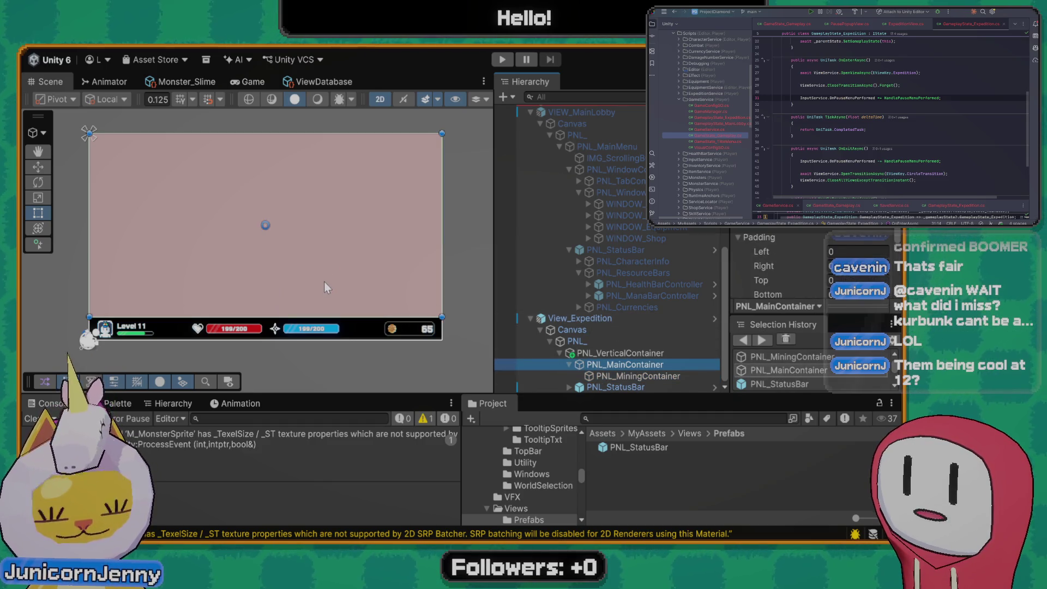
scroll(791, 256, up, 3)
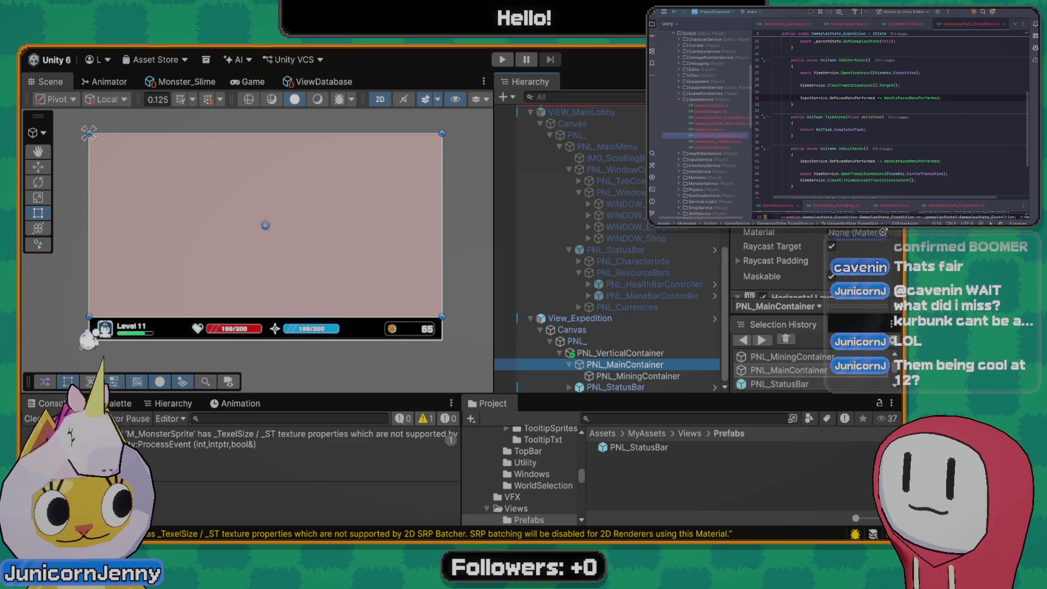
click(867, 231)
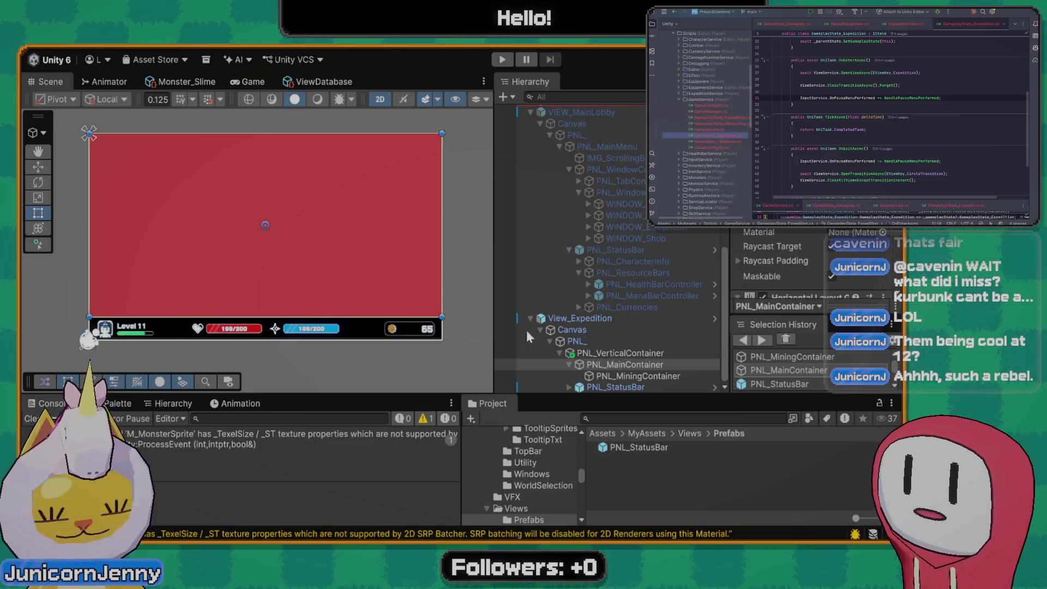
Recheck both containers' layout fields, restore the pale pink panel, and select PNL_MiningContainer for copying
click(610, 374)
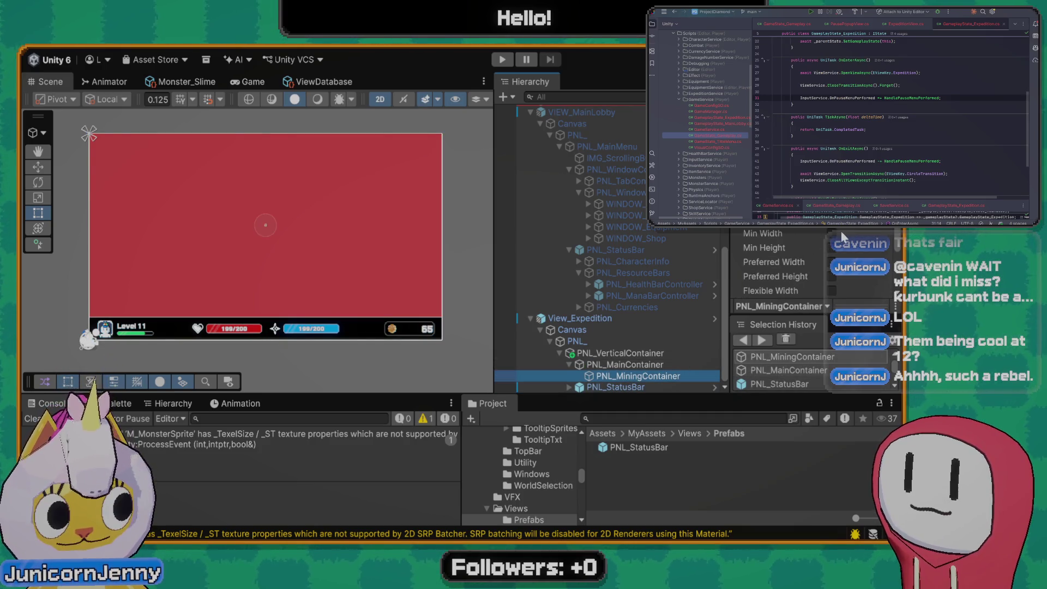
scroll(839, 235, down, 3)
click(625, 365)
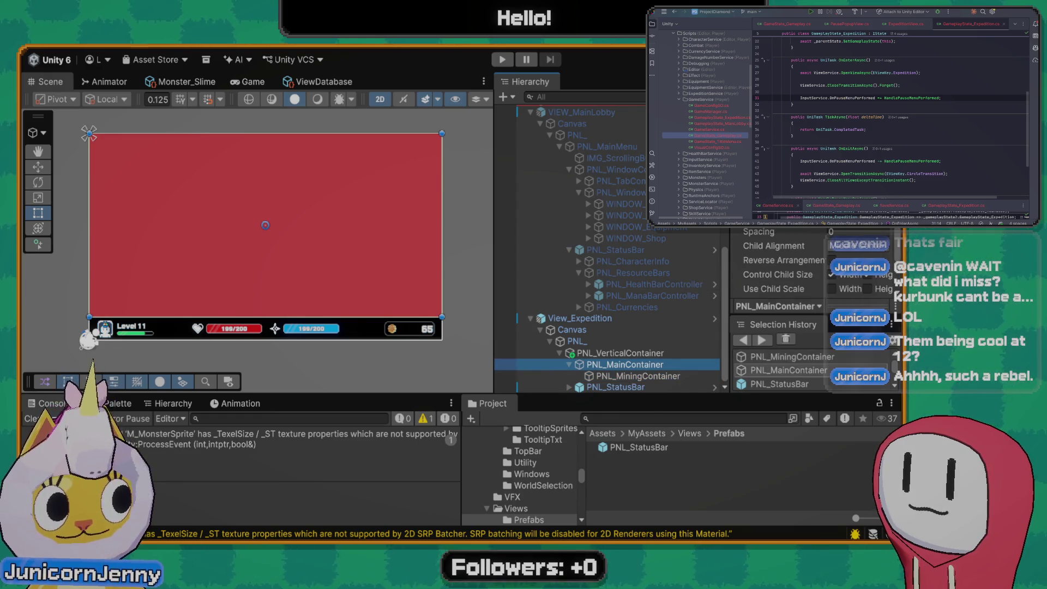
scroll(779, 262, down, 5)
click(646, 374)
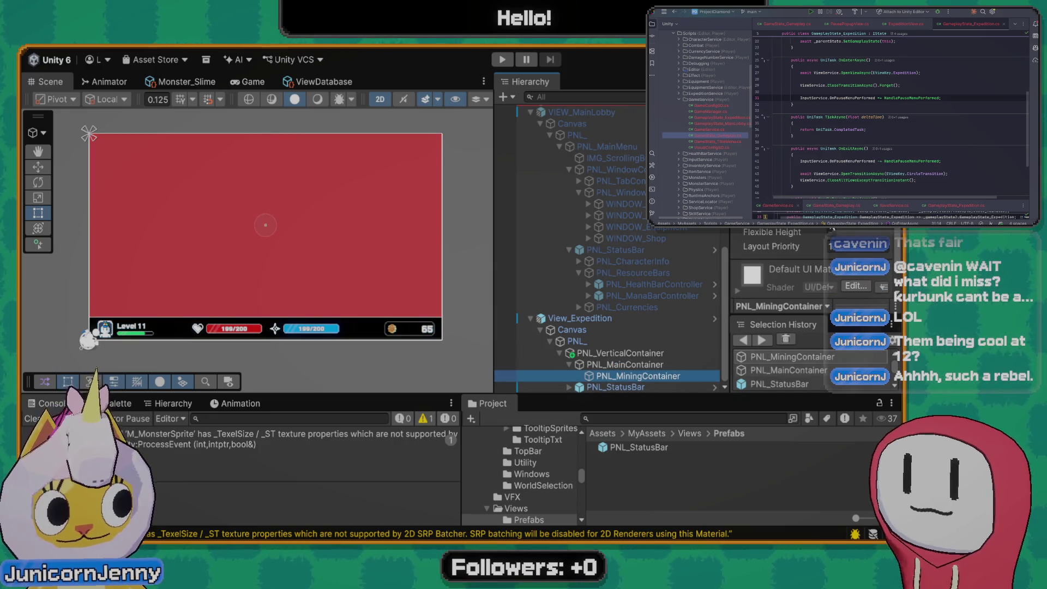
click(265, 224)
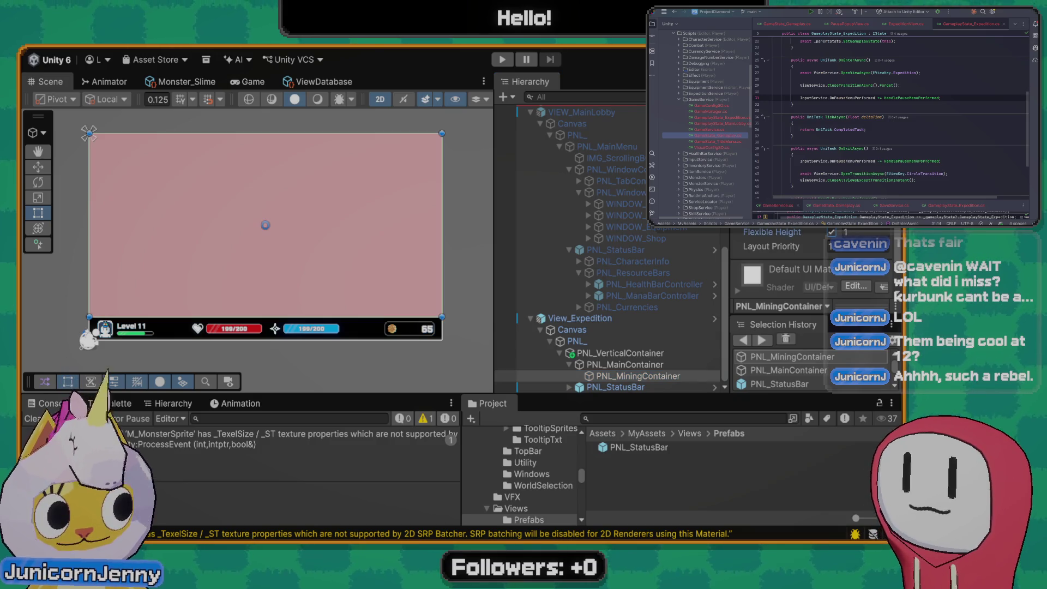
click(621, 365)
click(620, 376)
Duplicate PNL_MiningContainer and trim the copy's name back to PNL_
key(ctrl+d)
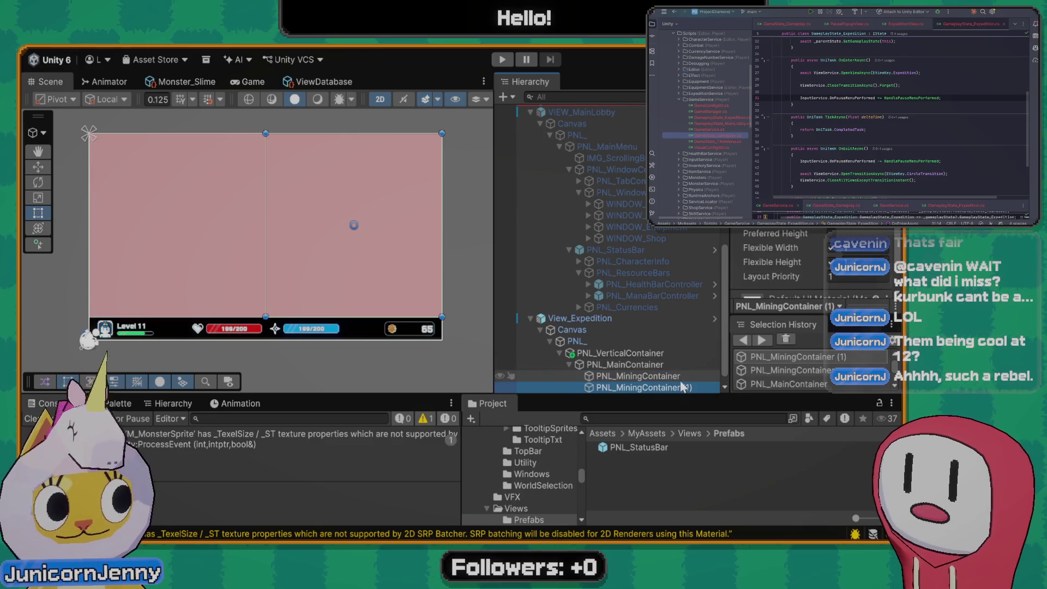
key(End)
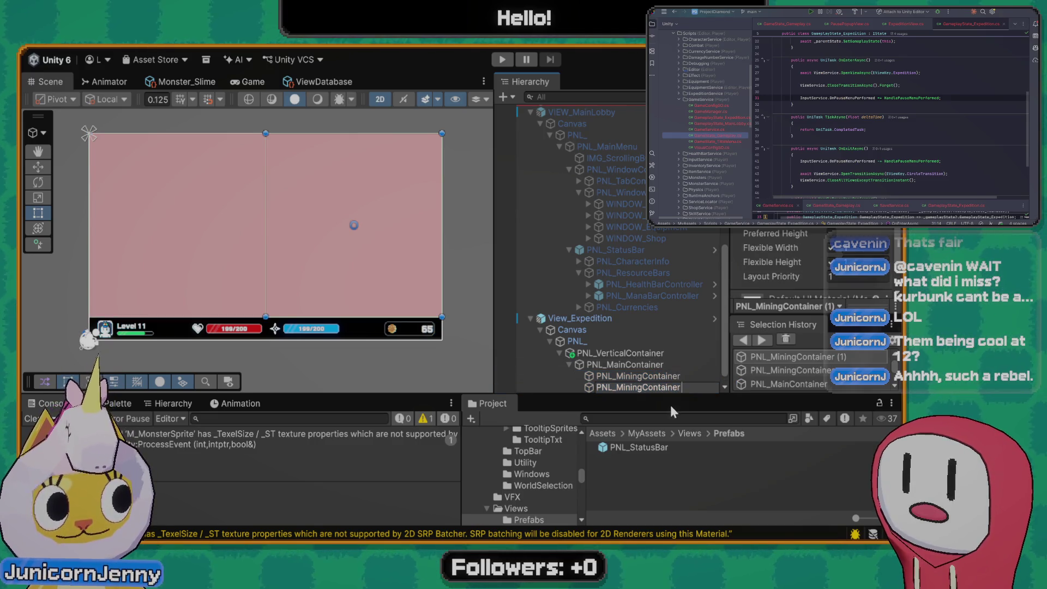
key(BackSpace)
key(BackSpace)
key(BackSpace)
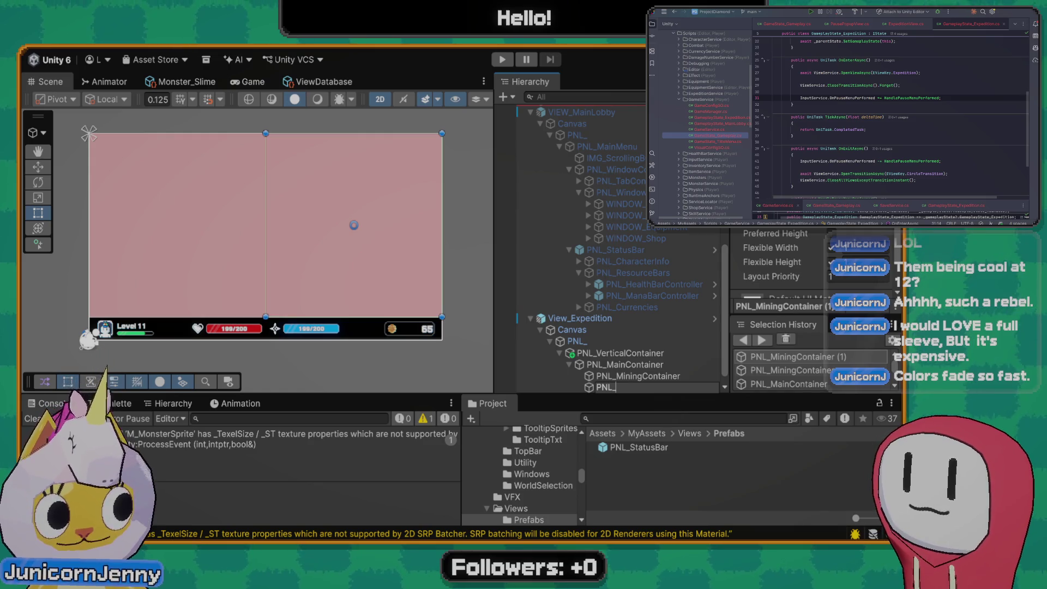
Confirm the duplicate's shortened PNL_ name in the Hierarchy
scroll(780, 256, down, 2)
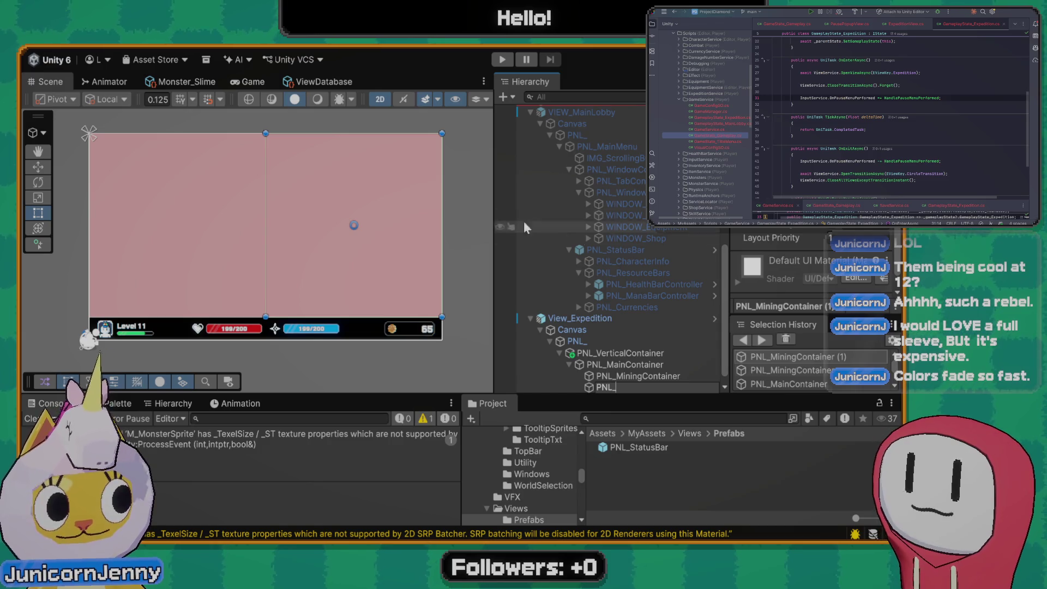
drag(350, 258, 338, 262)
scroll(649, 287, down, 1)
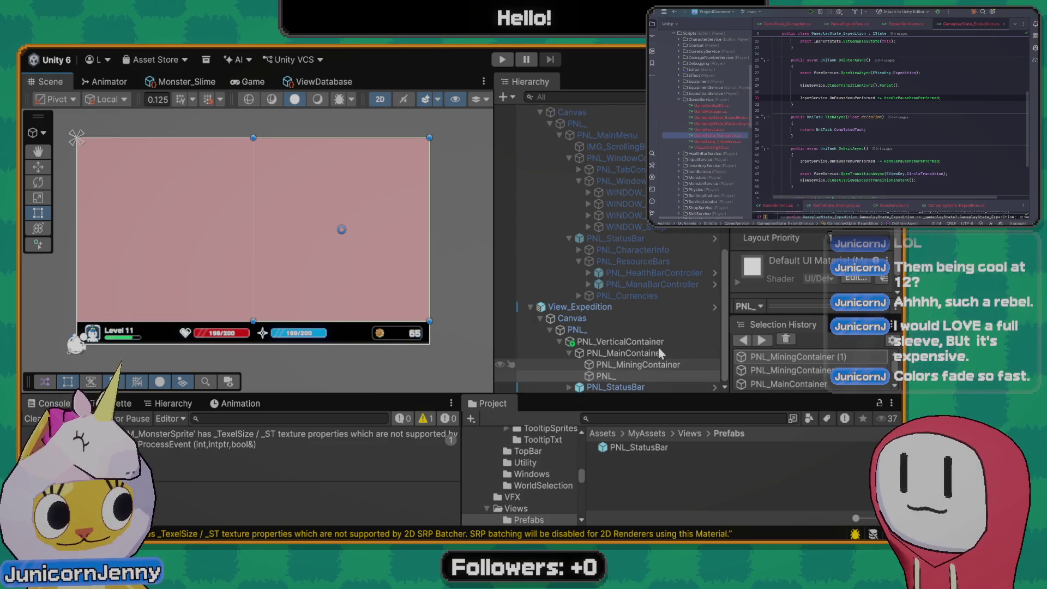
Rename the PNL_ copy to PNL_EquipmentContainer, then reselect PNL_MiningContainer
click(655, 364)
click(640, 375)
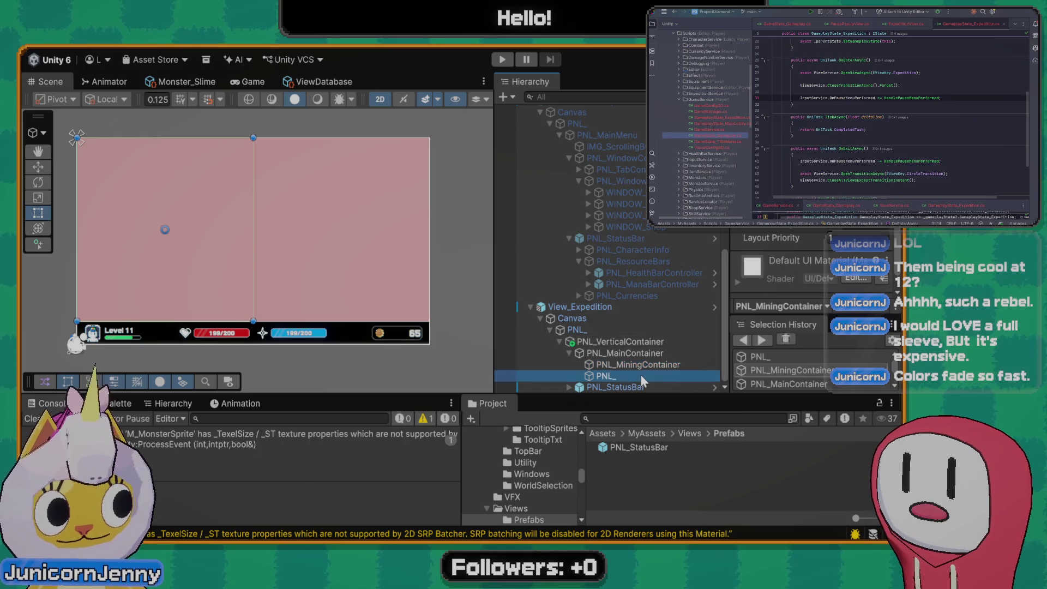
click(641, 375)
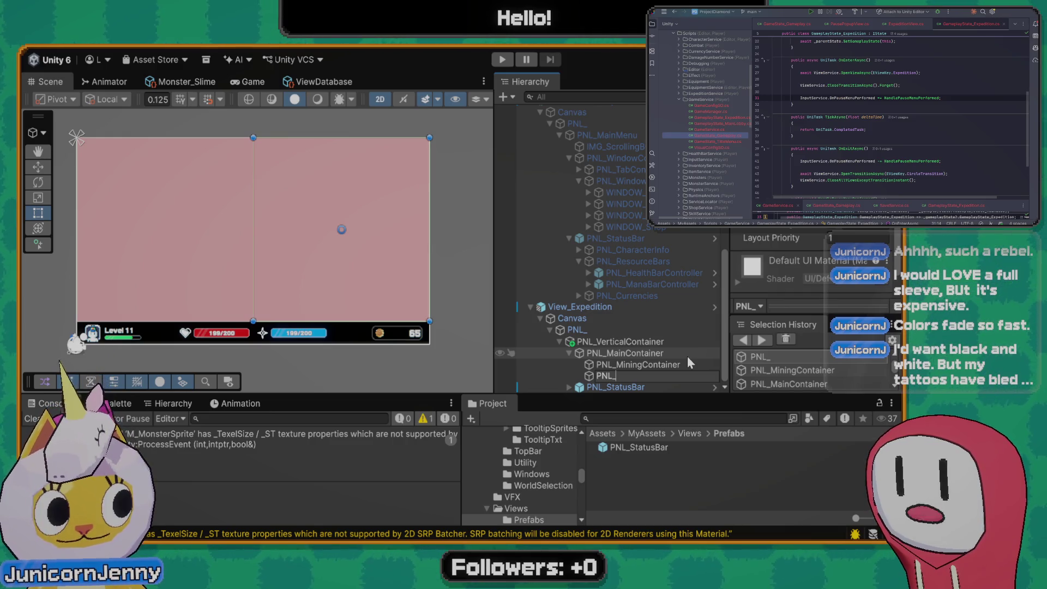
text(EquipmentContainer)
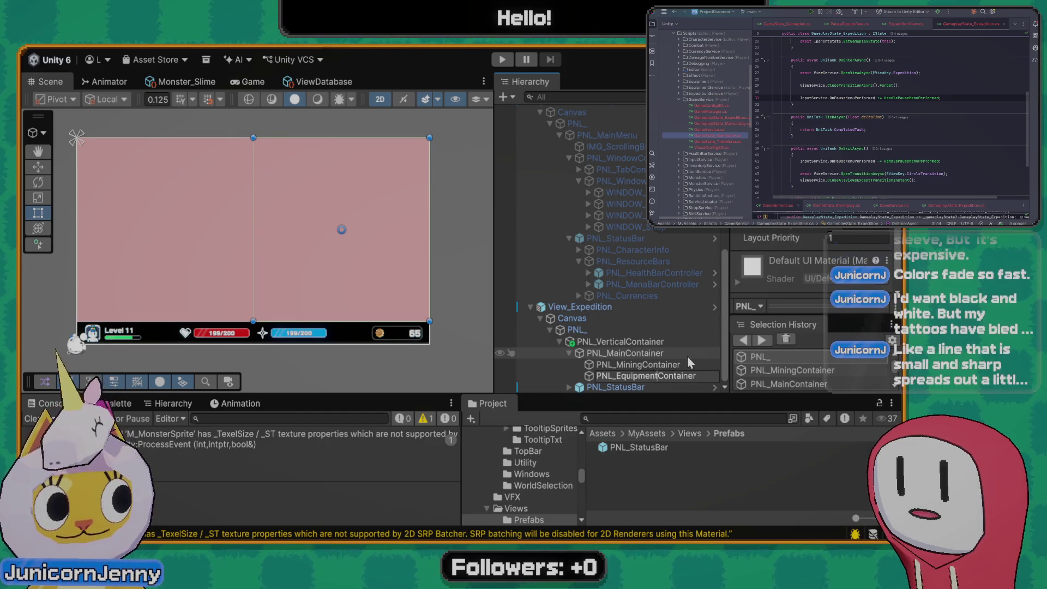
key(Return)
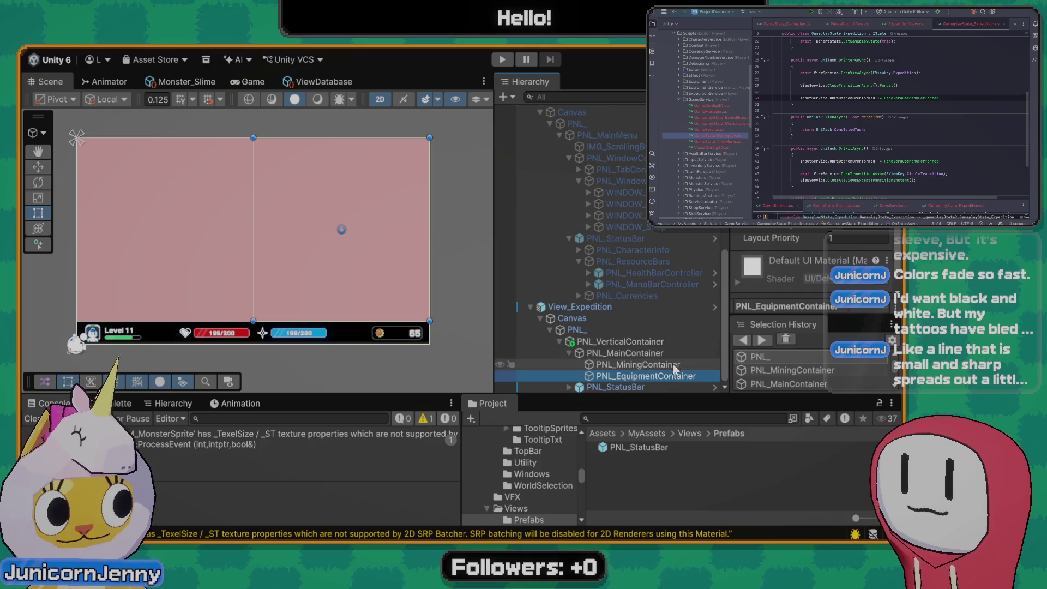
click(643, 365)
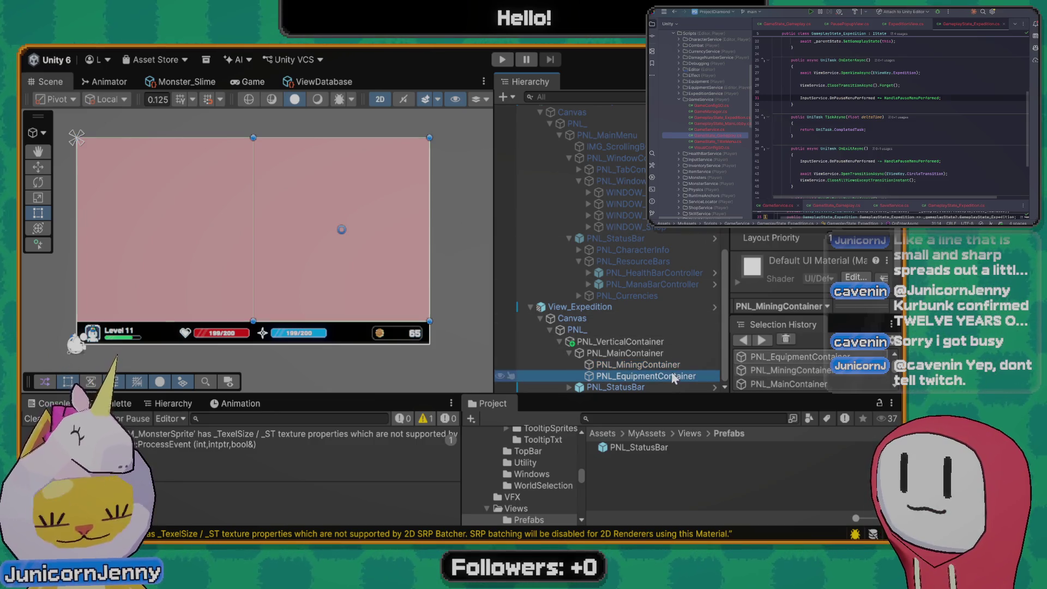
click(658, 354)
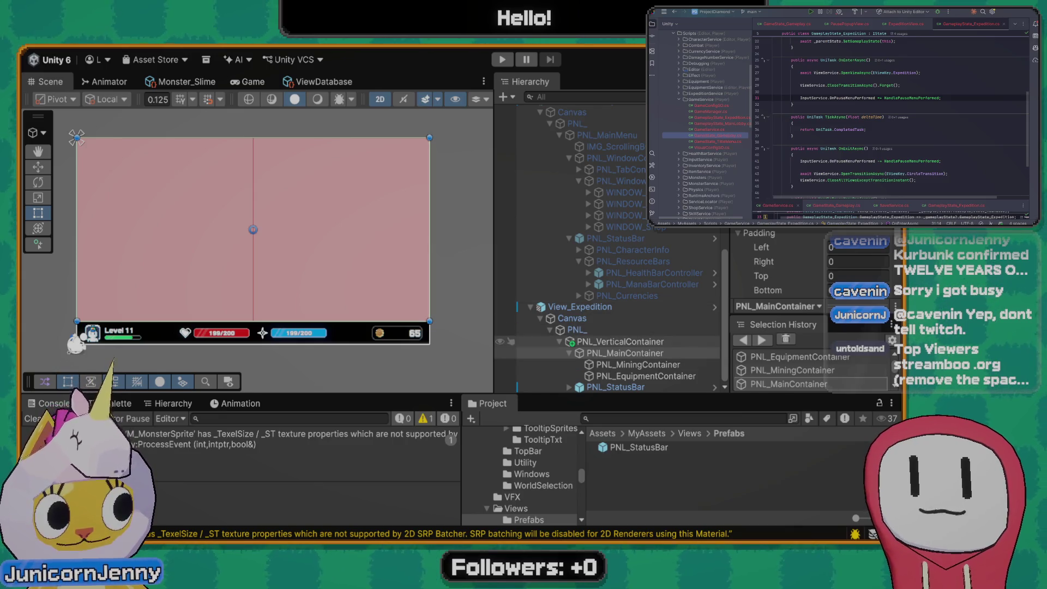
click(634, 368)
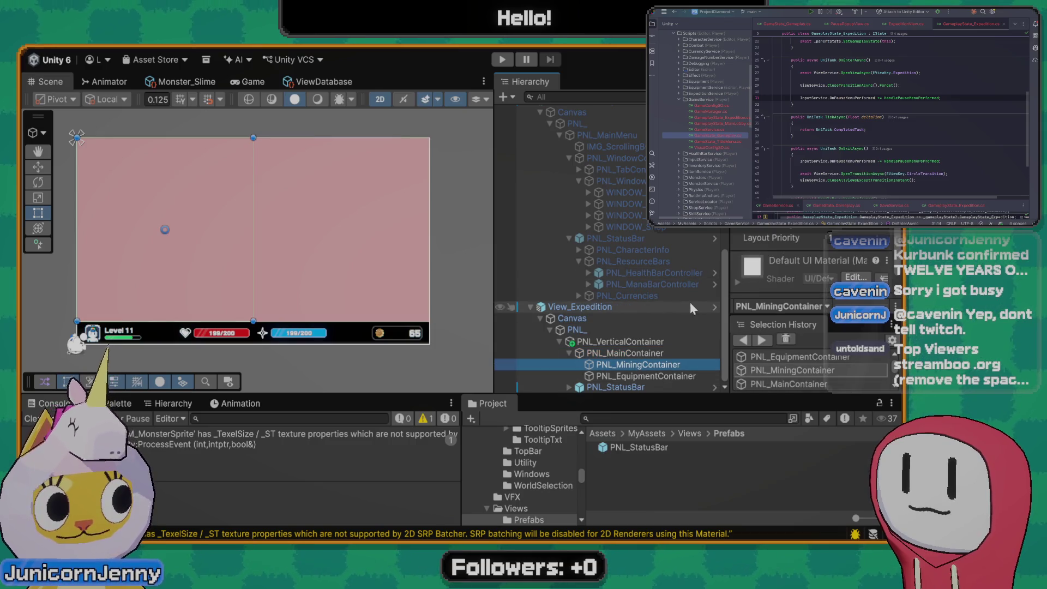
scroll(214, 234, up, 2)
mouse_move(219, 267)
mouse_down()
mouse_move(299, 272)
mouse_move(268, 256)
mouse_up()
click(647, 362)
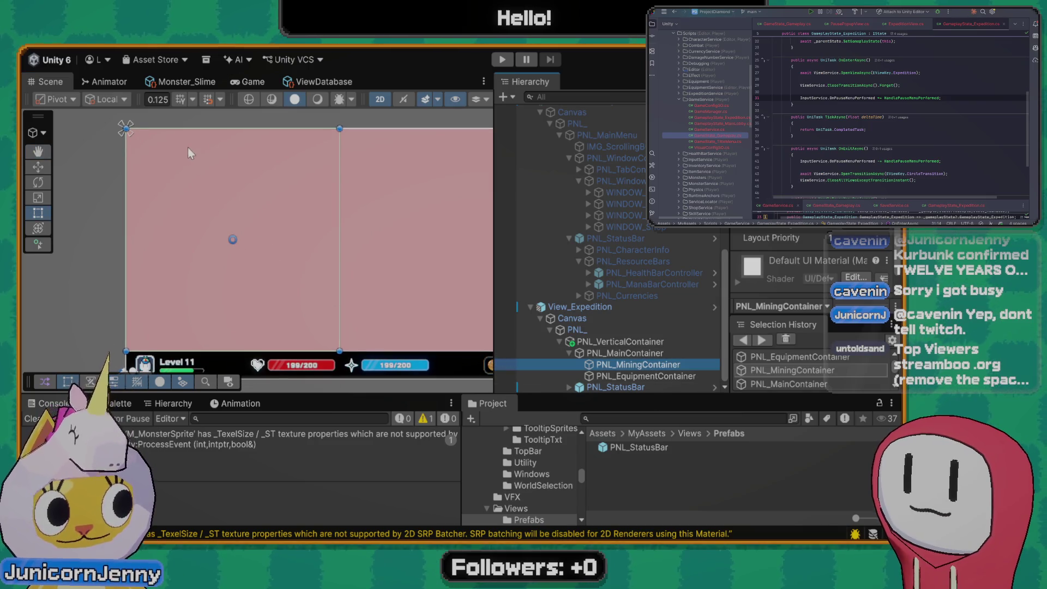
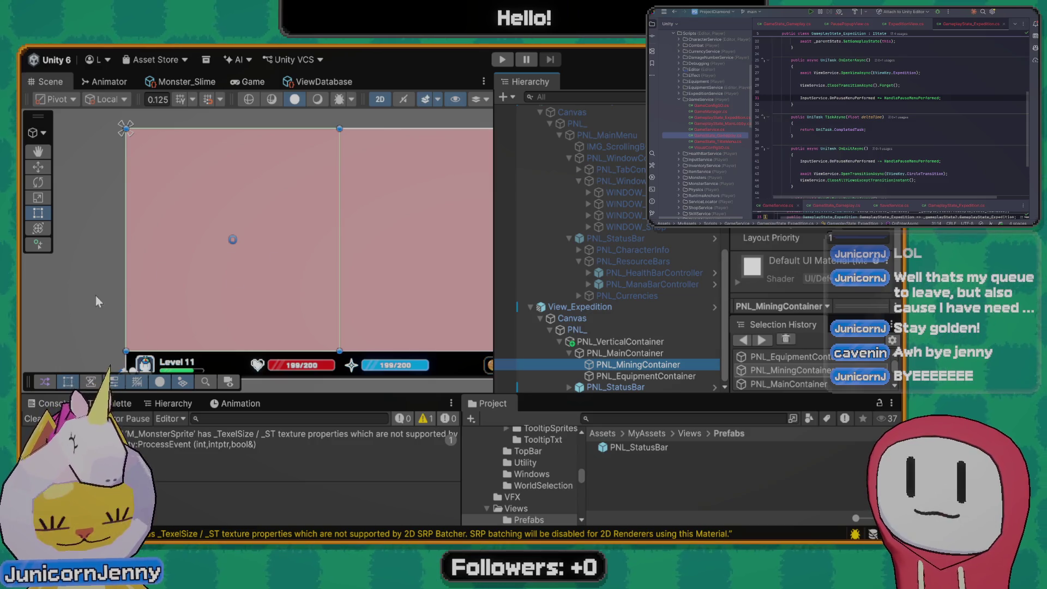
Clear the console's texture warning and select PNL_MiningContainer in the Hierarchy
click(32, 418)
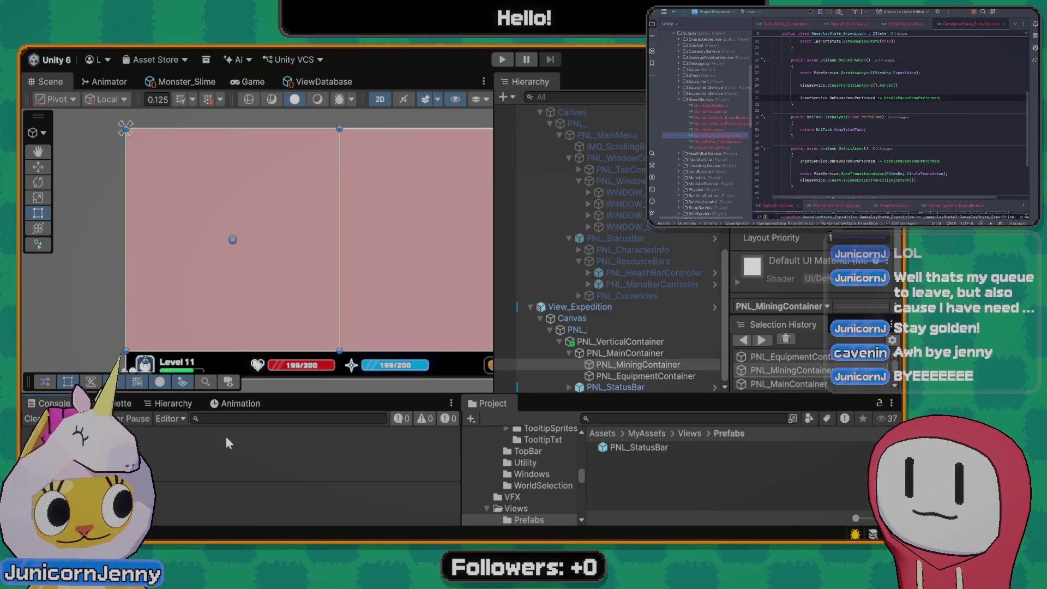
drag(332, 241, 303, 244)
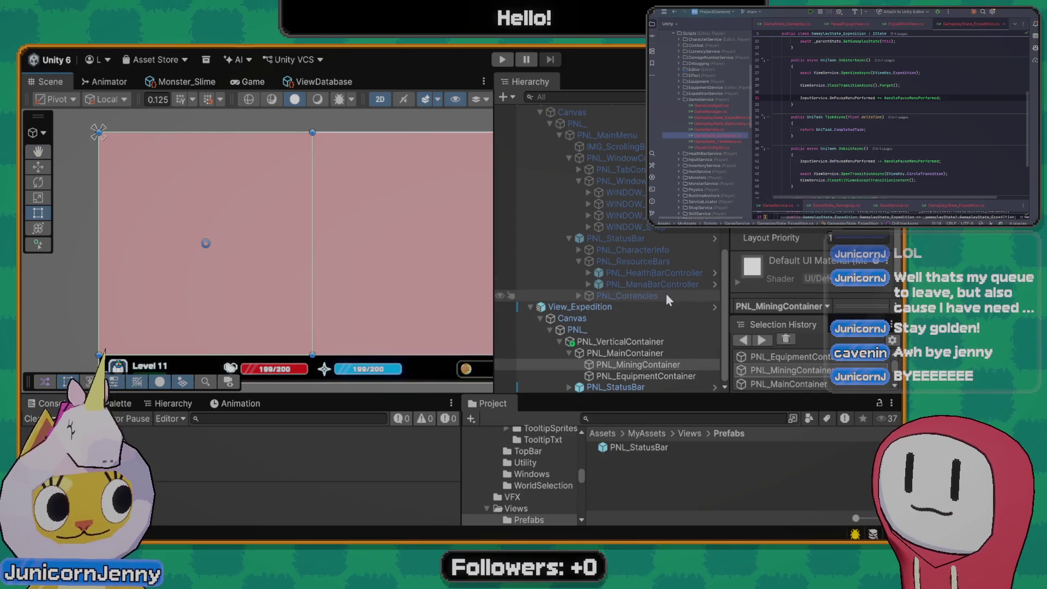
click(641, 365)
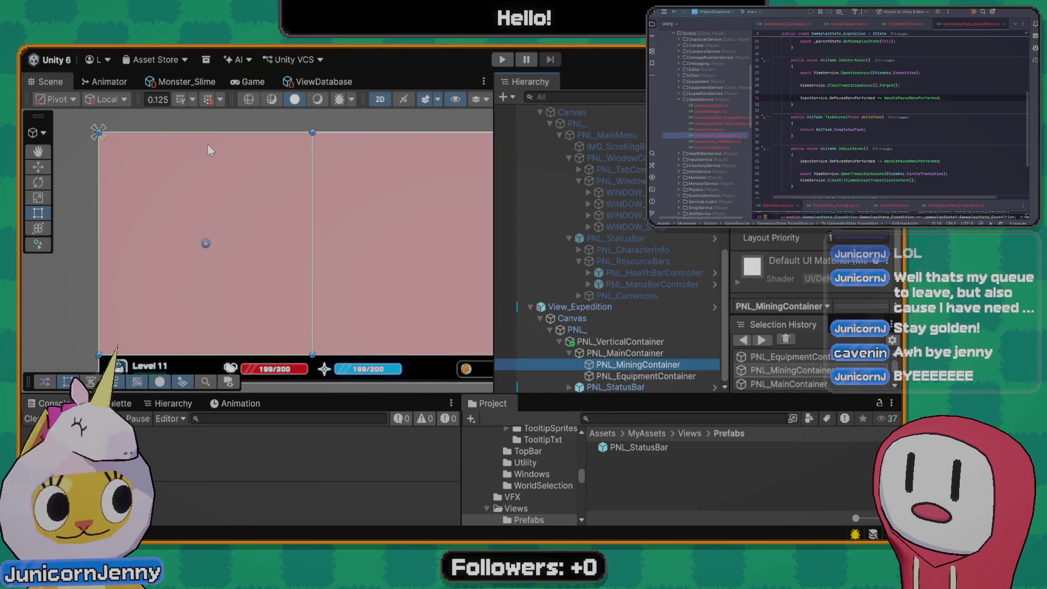
drag(209, 150, 215, 138)
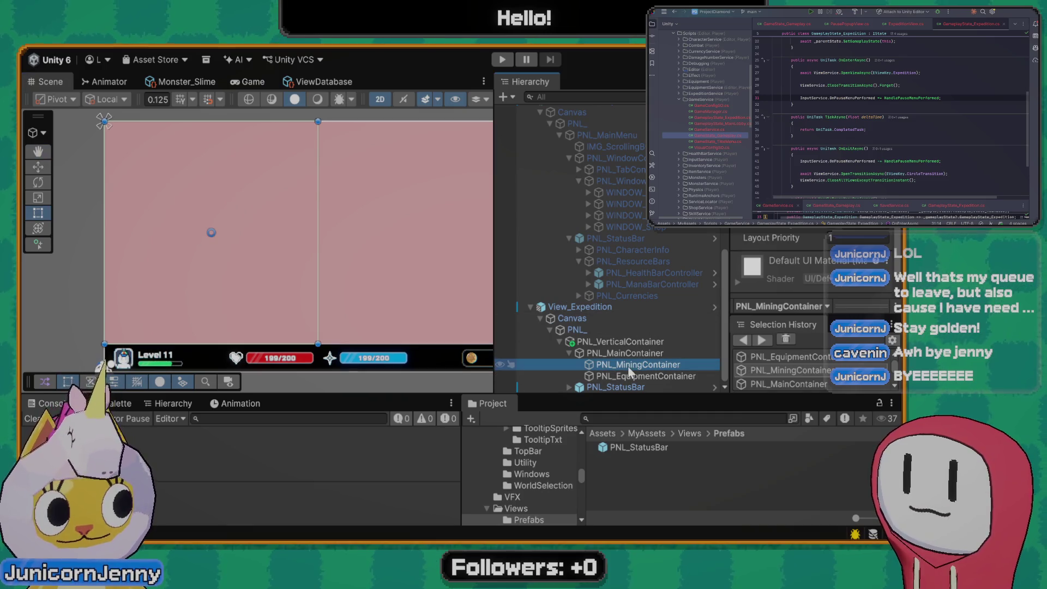
click(586, 307)
click(619, 365)
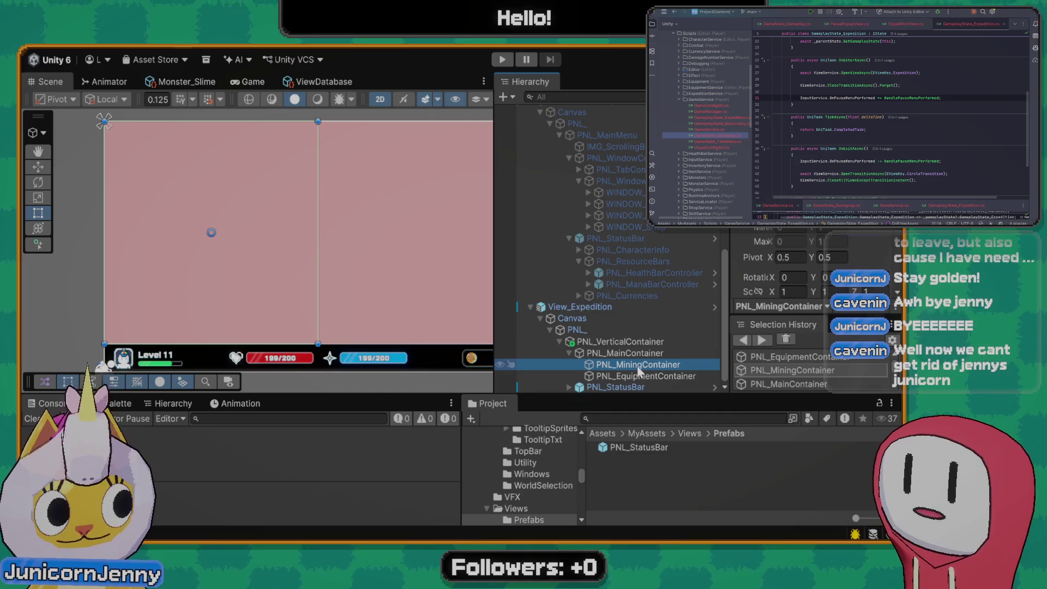
click(637, 356)
click(635, 367)
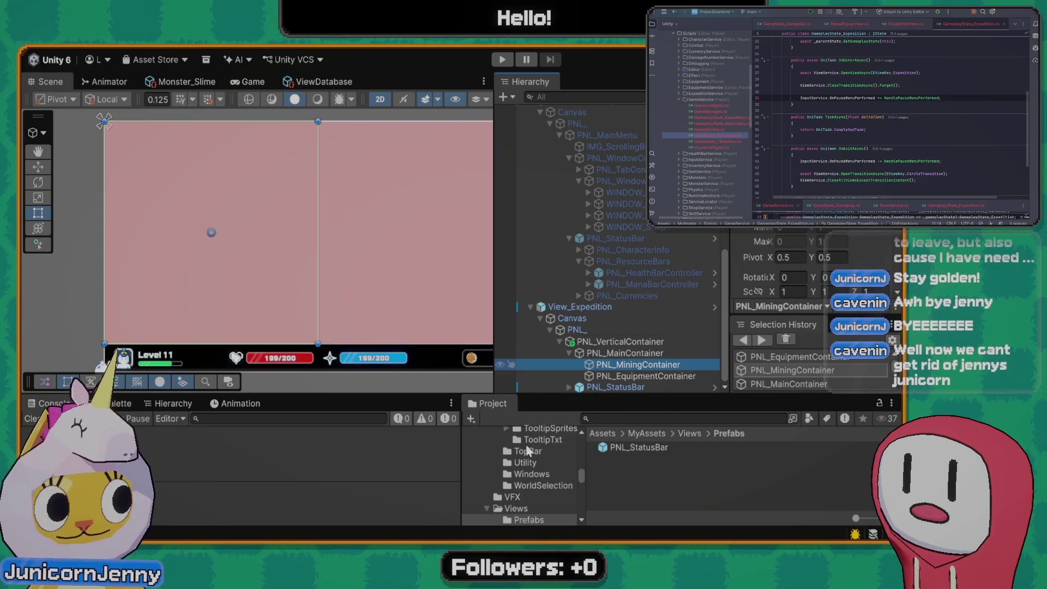
Add a Raw Image under PNL_MiningContainer and name it RT_MiningRender
key(ctrl+shift+r)
text(IMG_)
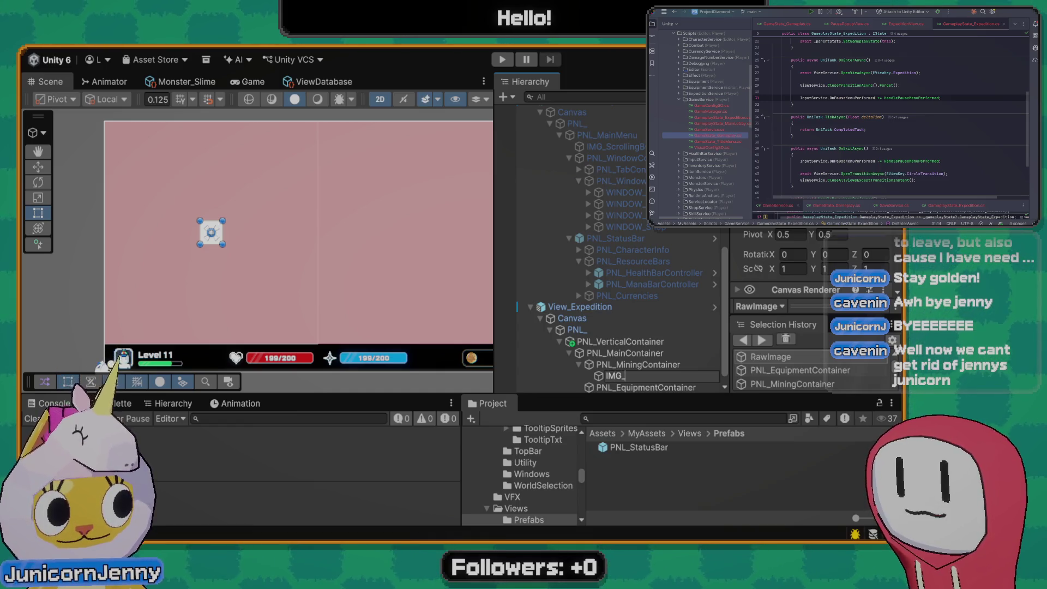
scroll(807, 256, down, 5)
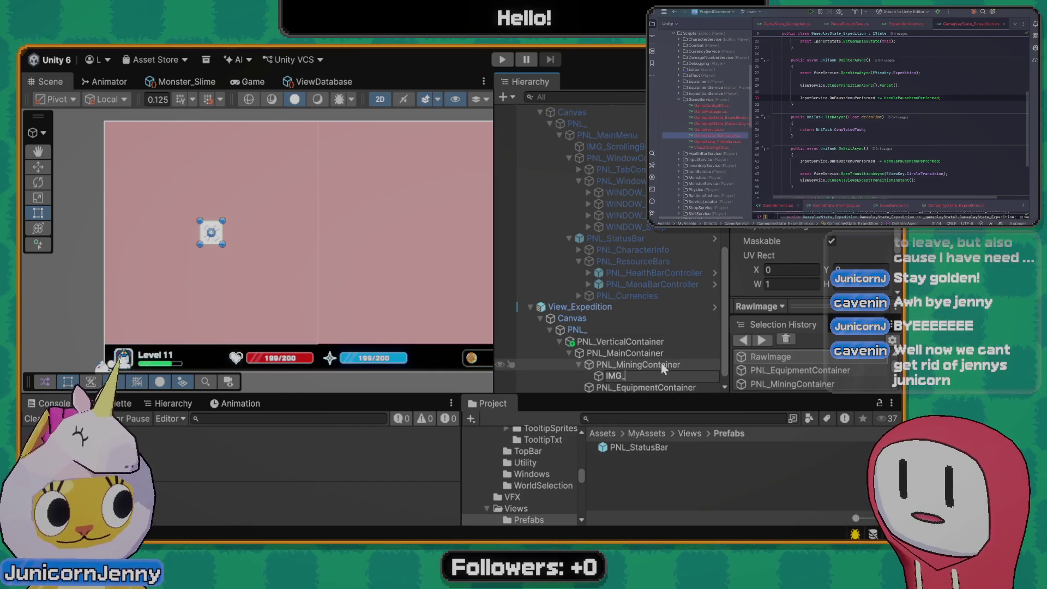
key(BackSpace)
key(BackSpace)
key(BackSpace)
text(RT_)
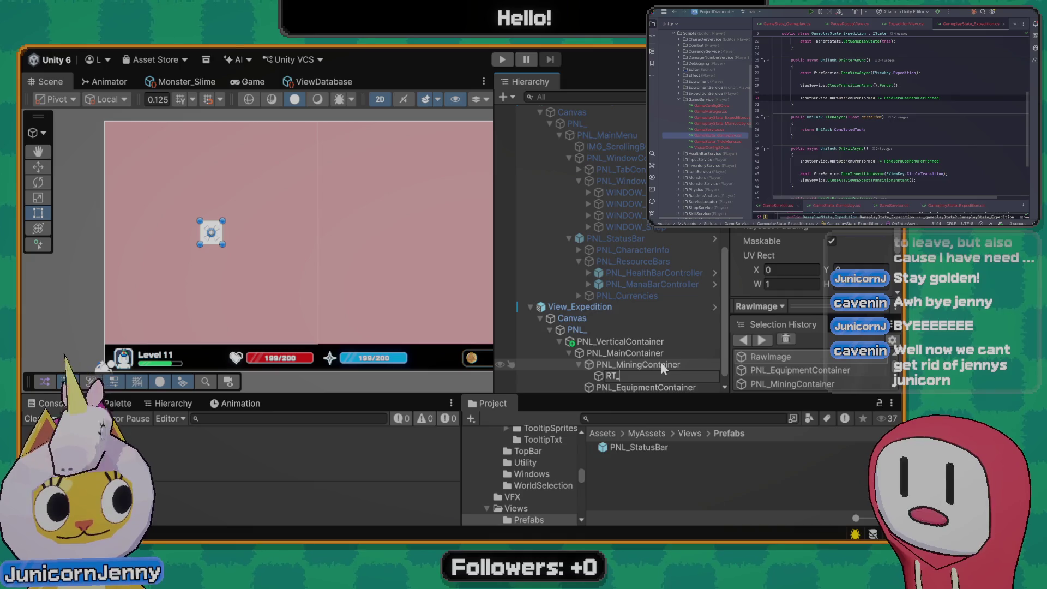
text(MiningImage)
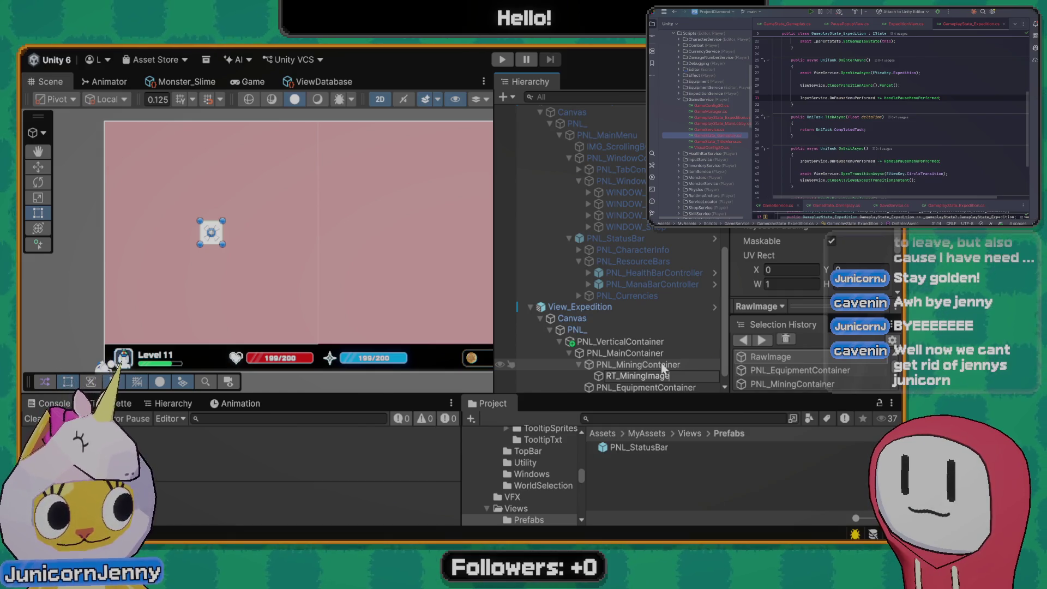
key(BackSpace)
key(BackSpace)
key(BackSpace)
key(BackSpace)
key(BackSpace)
text(Render)
key(Return)
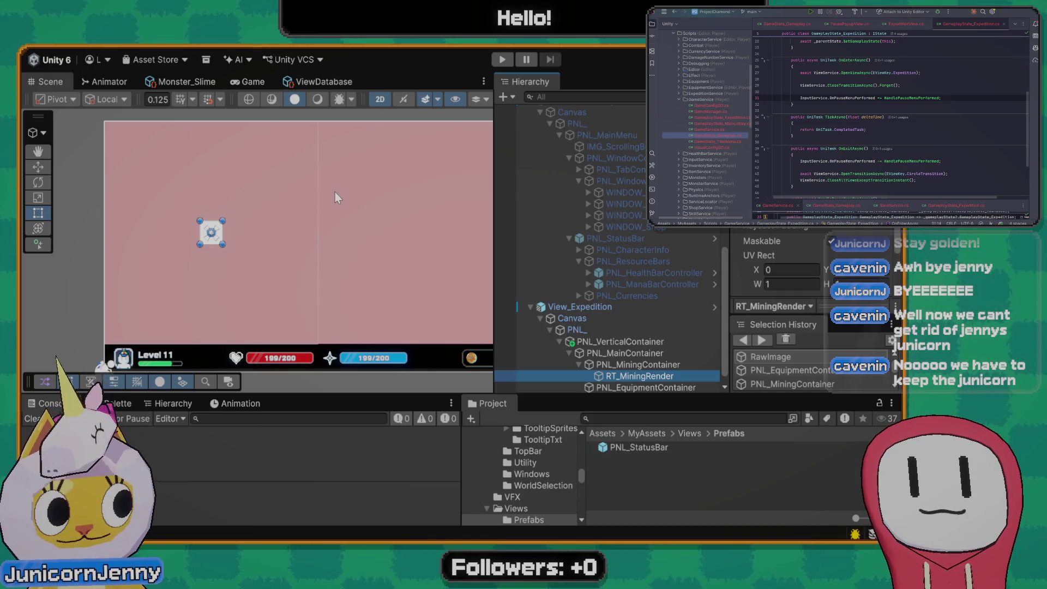
Stretch RT_MiningRender with anchors 0 to 1 so it fills the mining container
scroll(233, 271, up, 1)
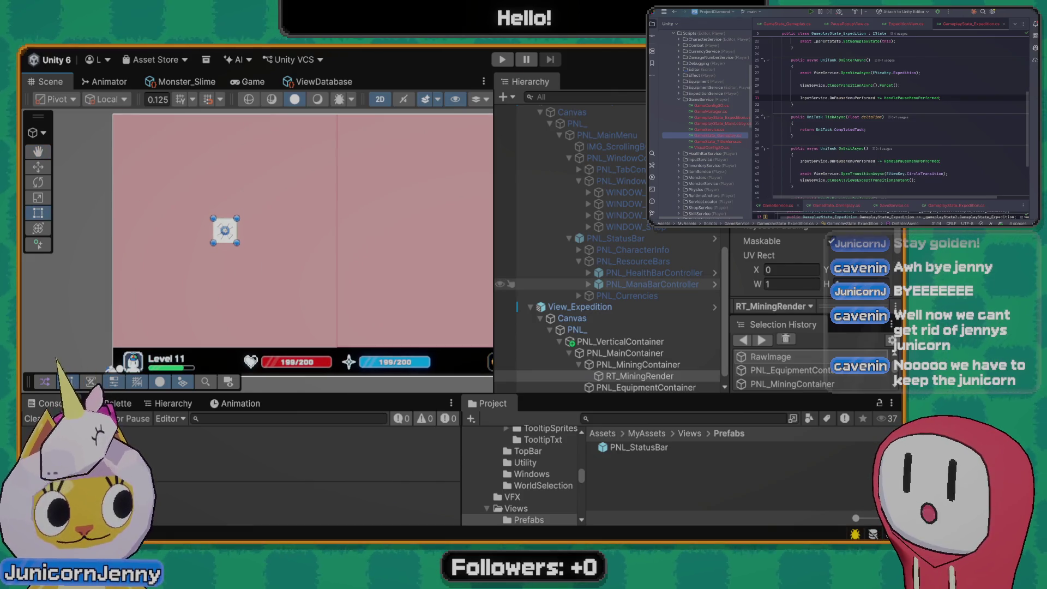
scroll(807, 248, up, 3)
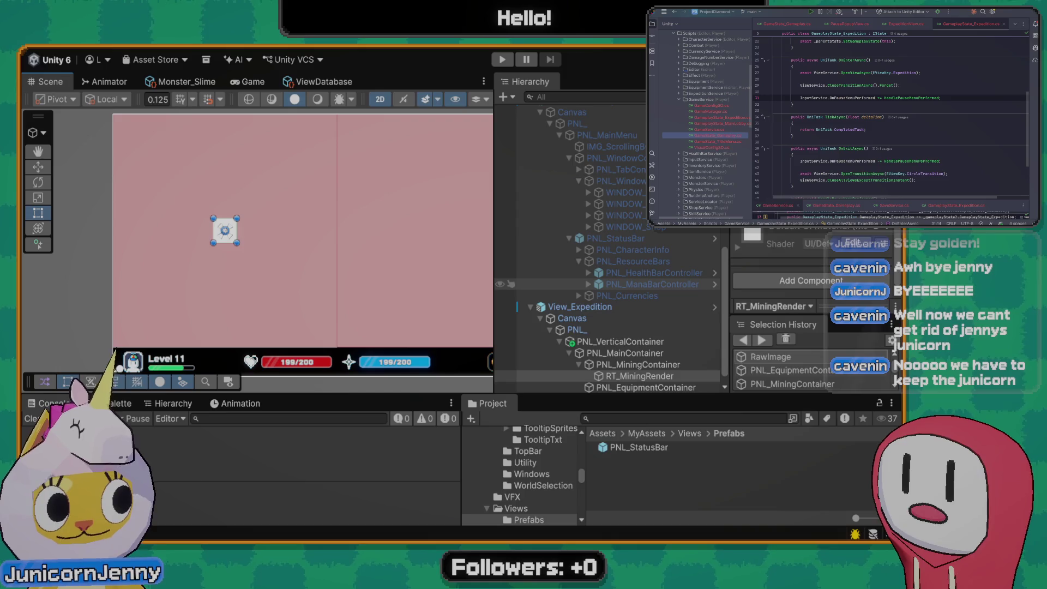
scroll(800, 255, up, 3)
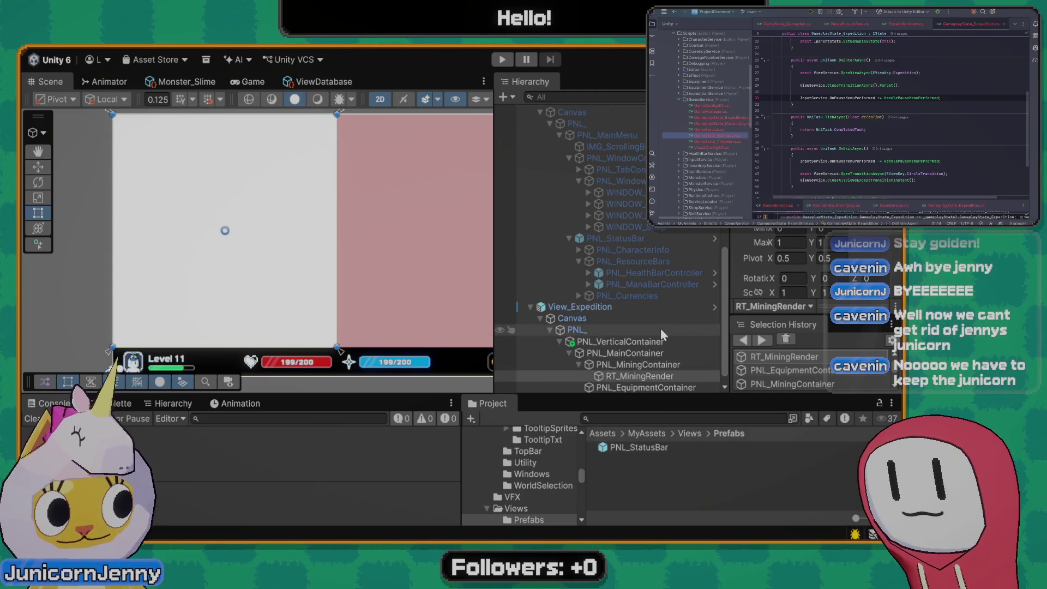
click(658, 419)
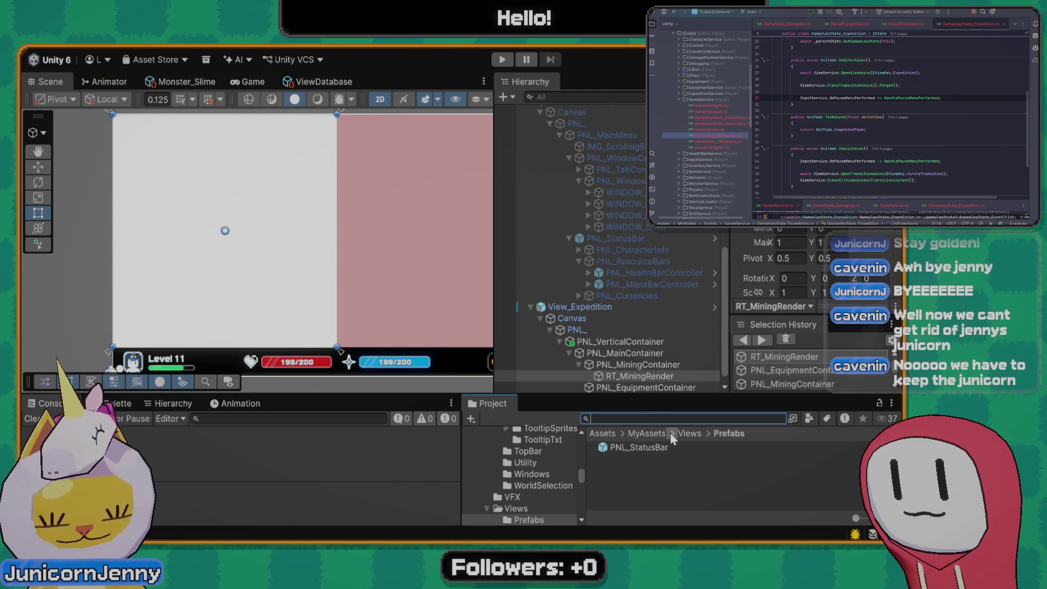
Search the project for 'rt_' assets and locate RT_OverWorld in its Worlds folder
click(656, 433)
scroll(666, 450, down, 3)
click(662, 418)
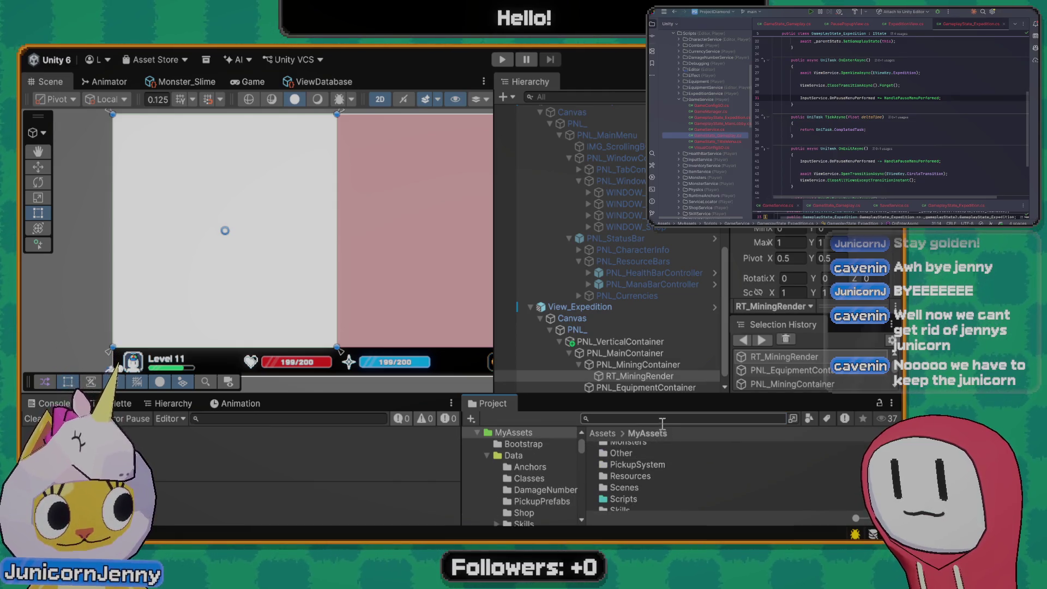
text(rt3)
key(BackSpace)
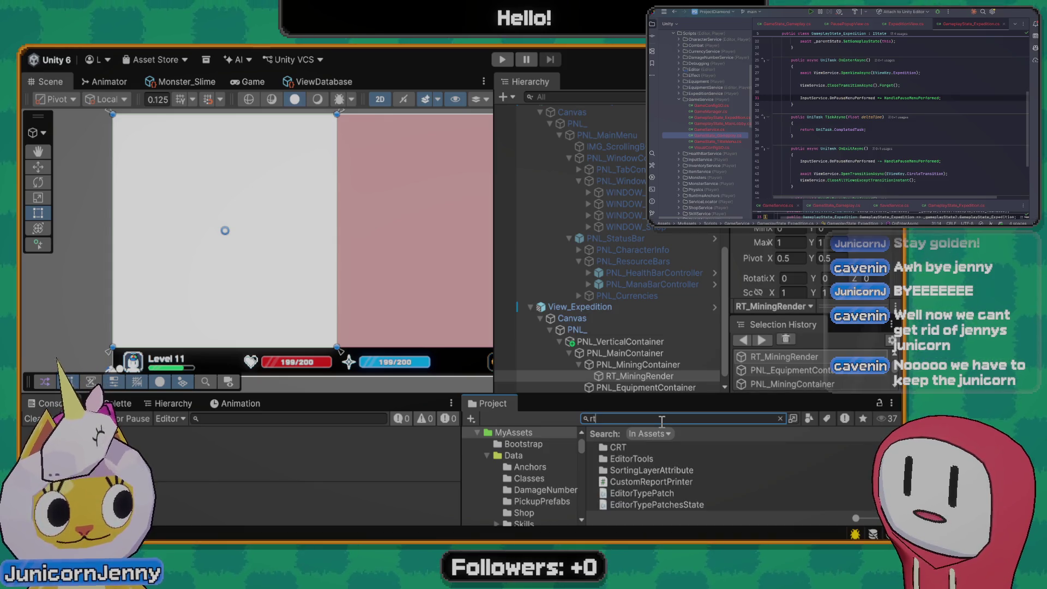
text(_)
click(637, 470)
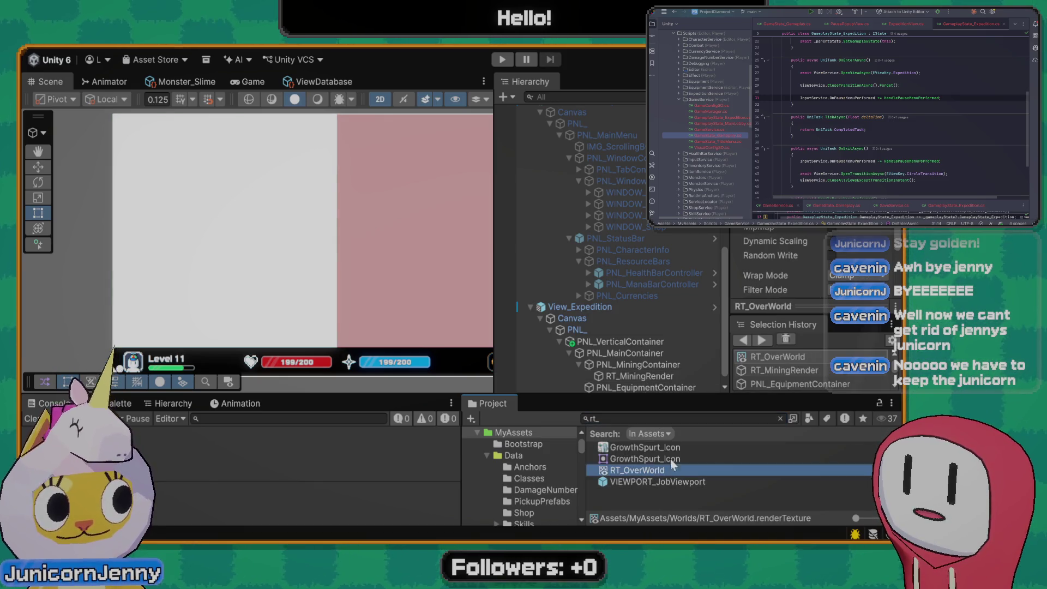
click(780, 418)
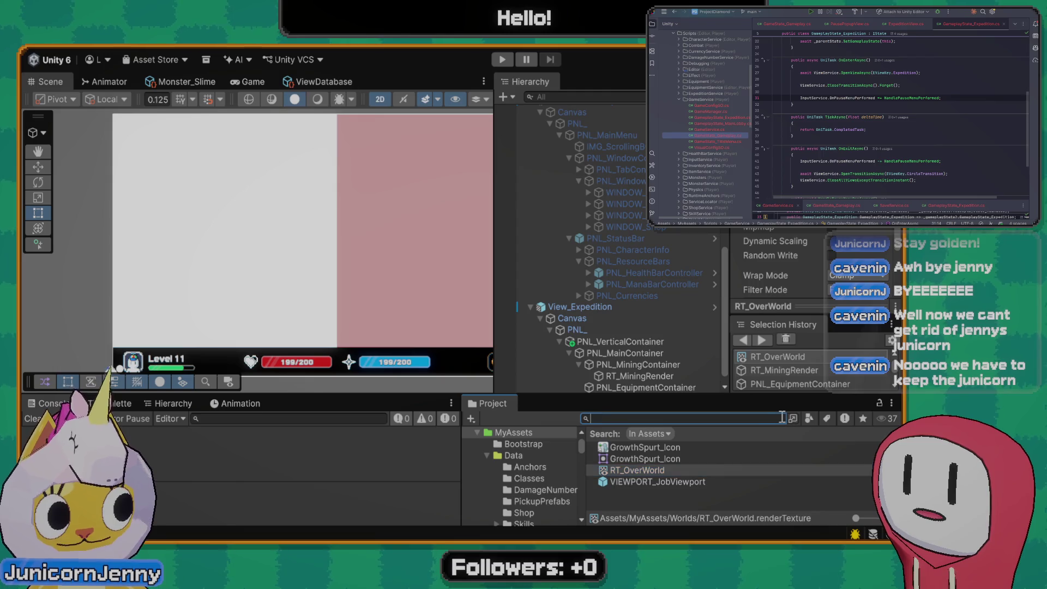
click(637, 470)
click(652, 433)
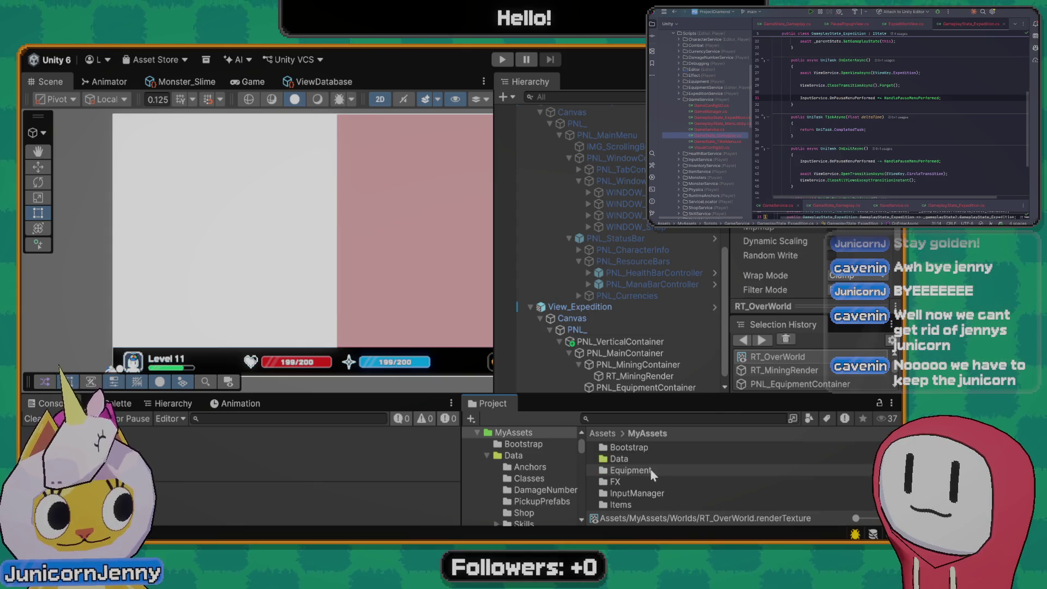
scroll(638, 480, up, 5)
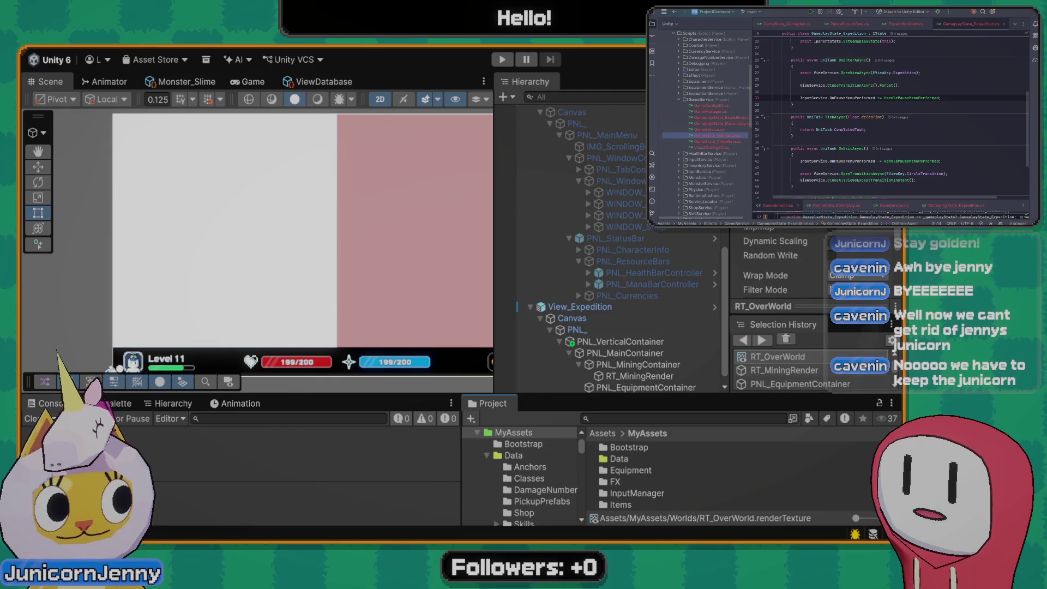
Create a Mines folder in MyAssets and open it
key(ctrl+shift+n)
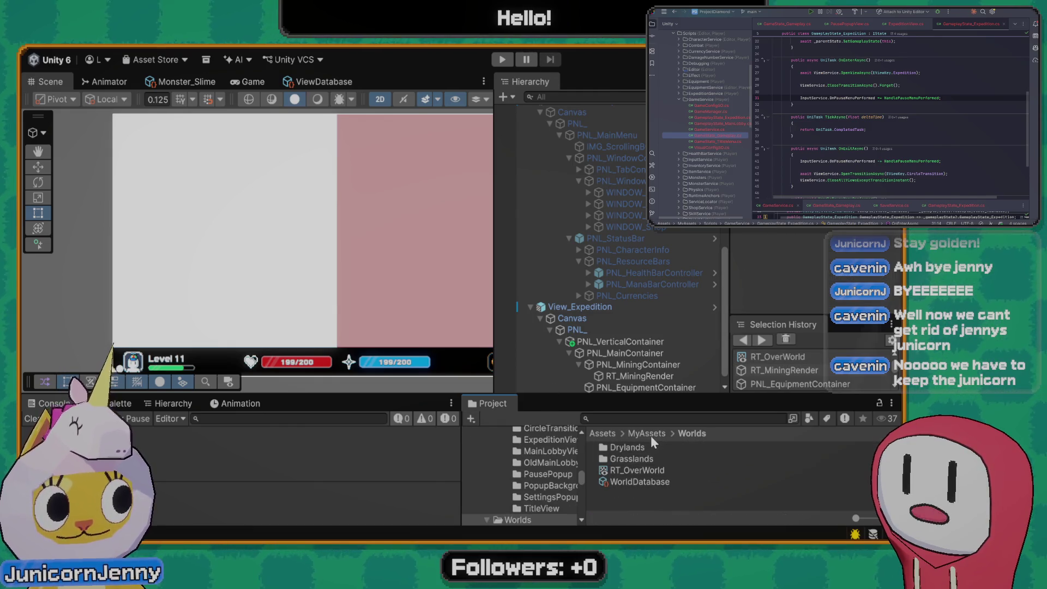
click(651, 434)
scroll(647, 468, up, 5)
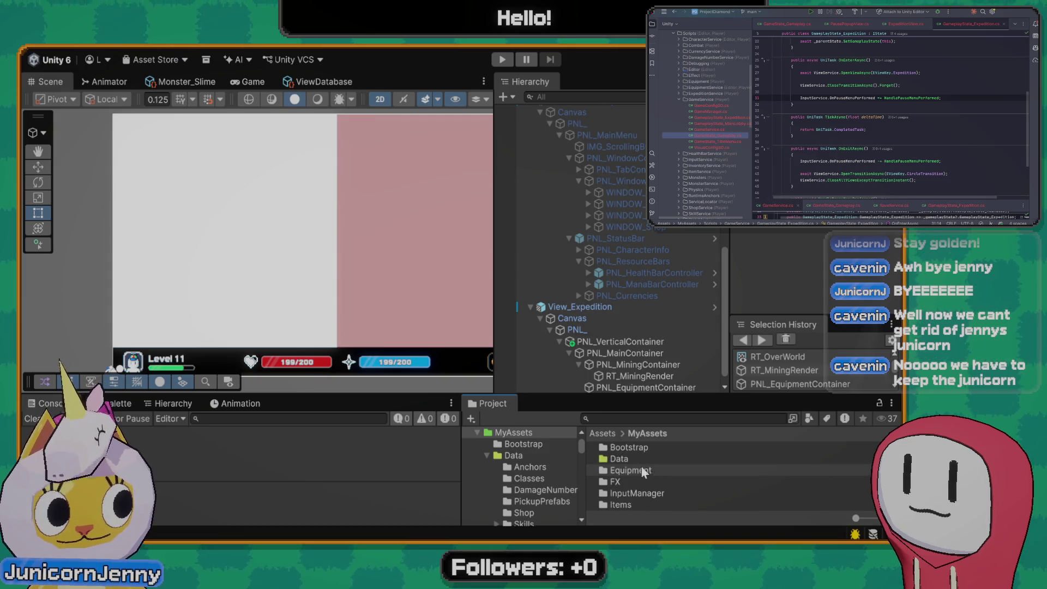
key(ctrl+shift+n)
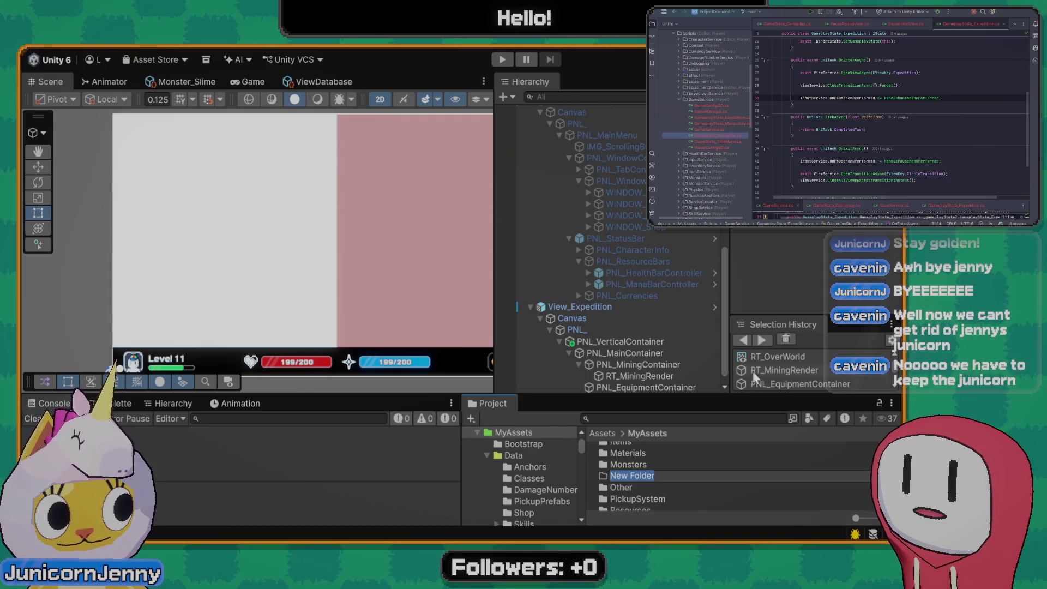
text(Mines)
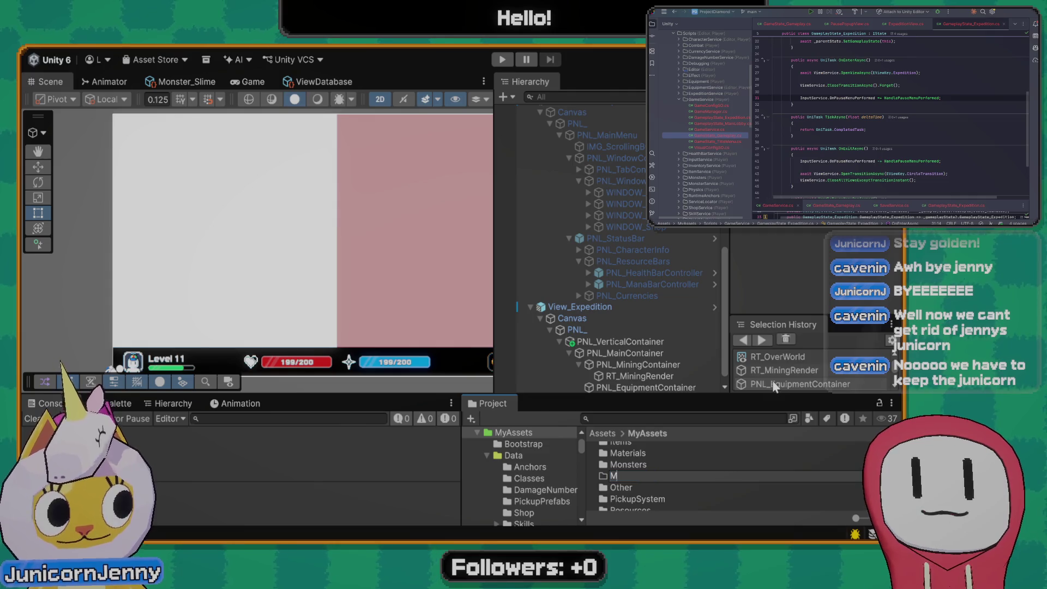
key(Return)
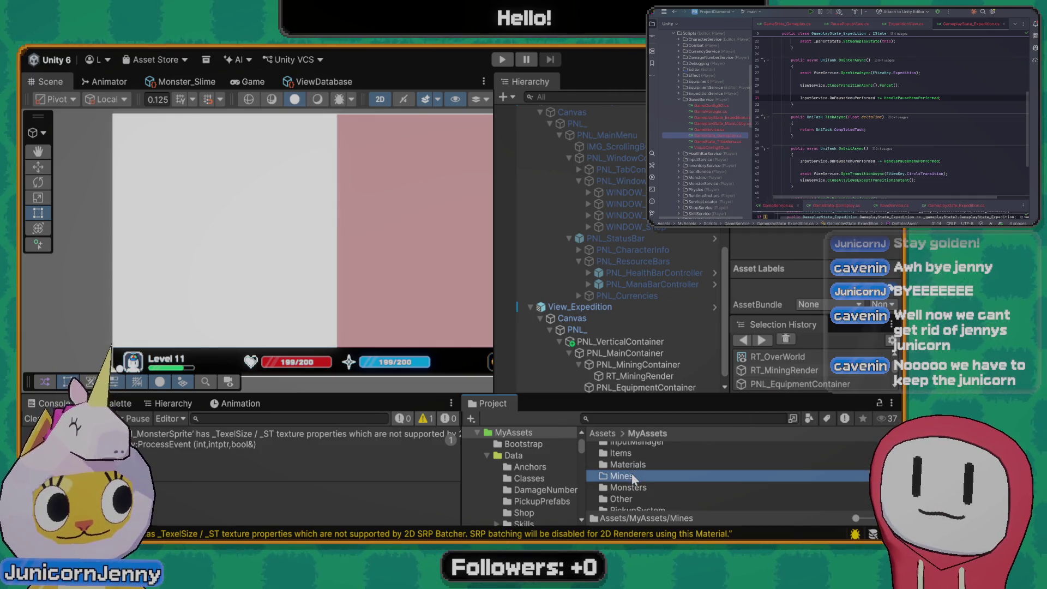
double_click(632, 473)
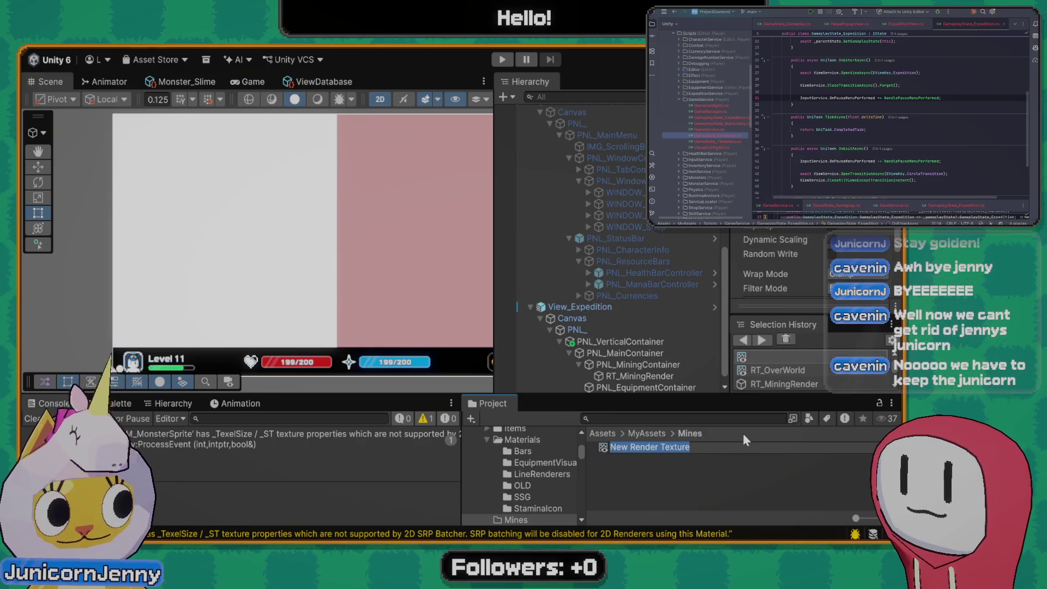
Create an RT_Mines render texture, assign it to RT_MiningRender, and add an empty root GameObject
text(RT_Mines)
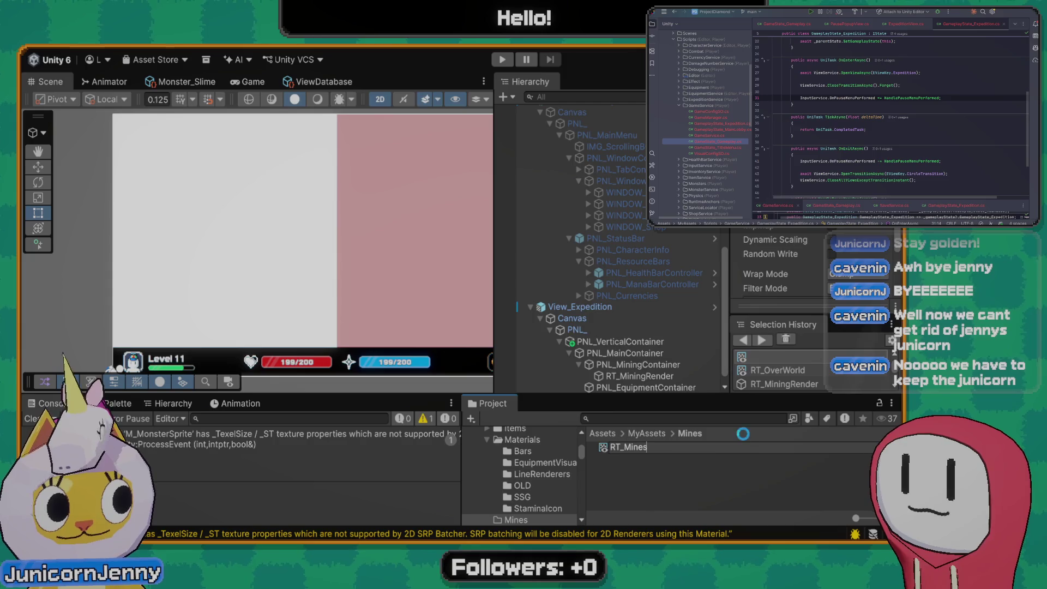
key(Return)
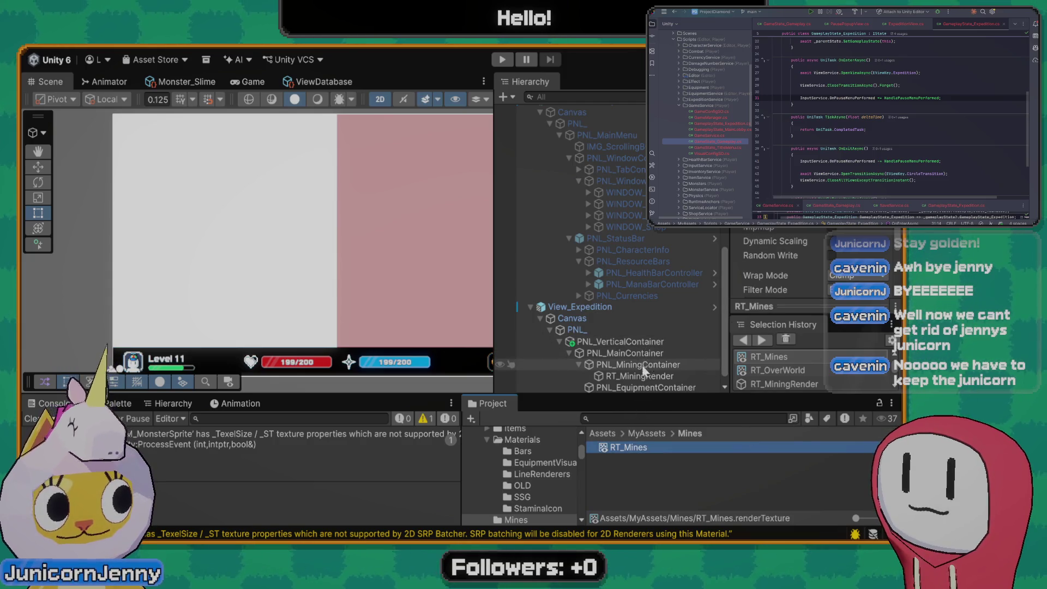
click(643, 376)
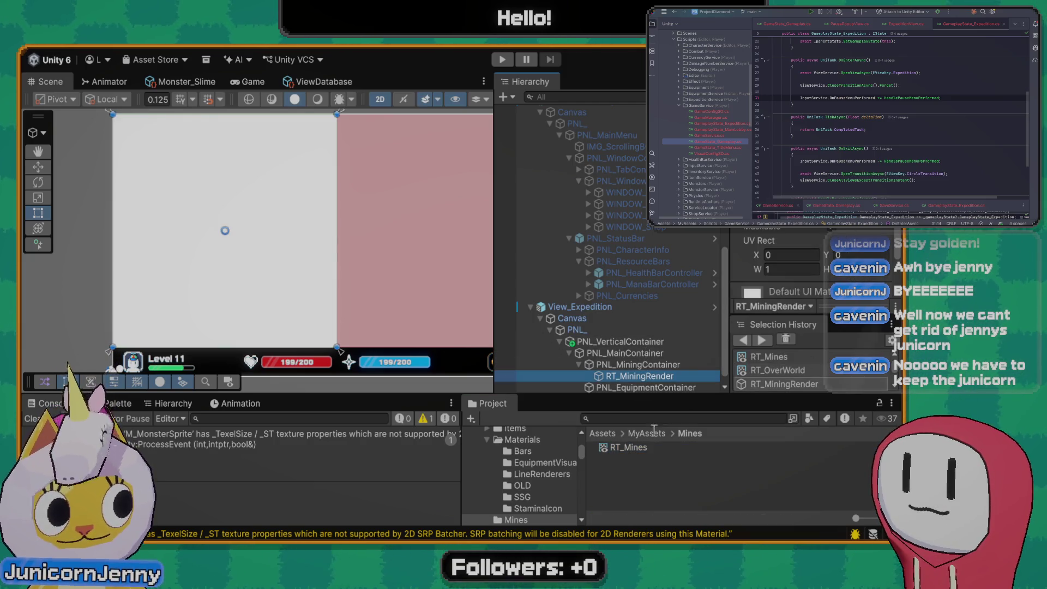
click(628, 447)
drag(775, 185, 785, 179)
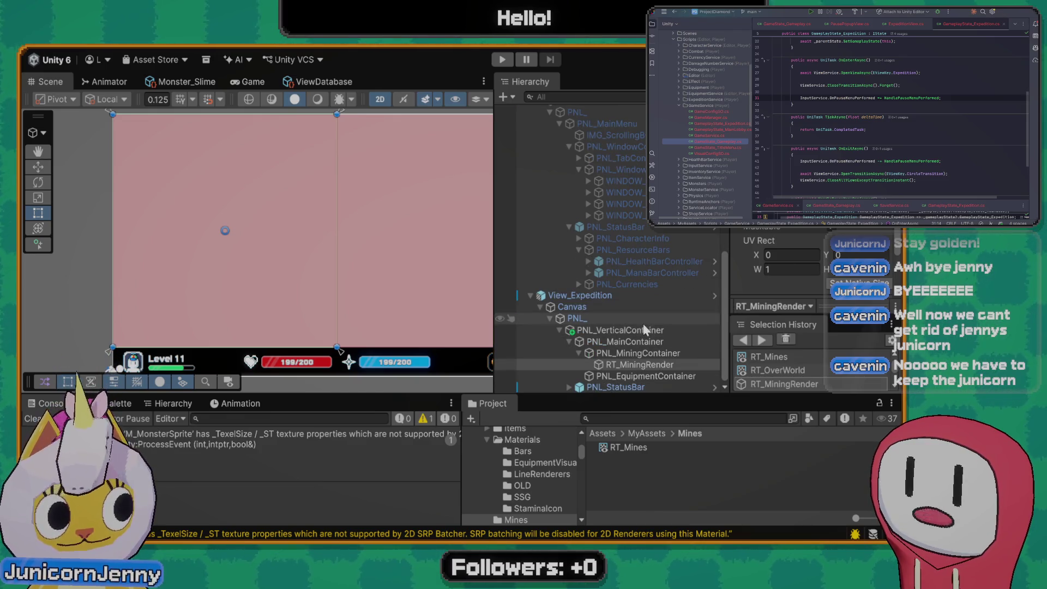
scroll(624, 293, up, 10)
scroll(623, 294, down, 5)
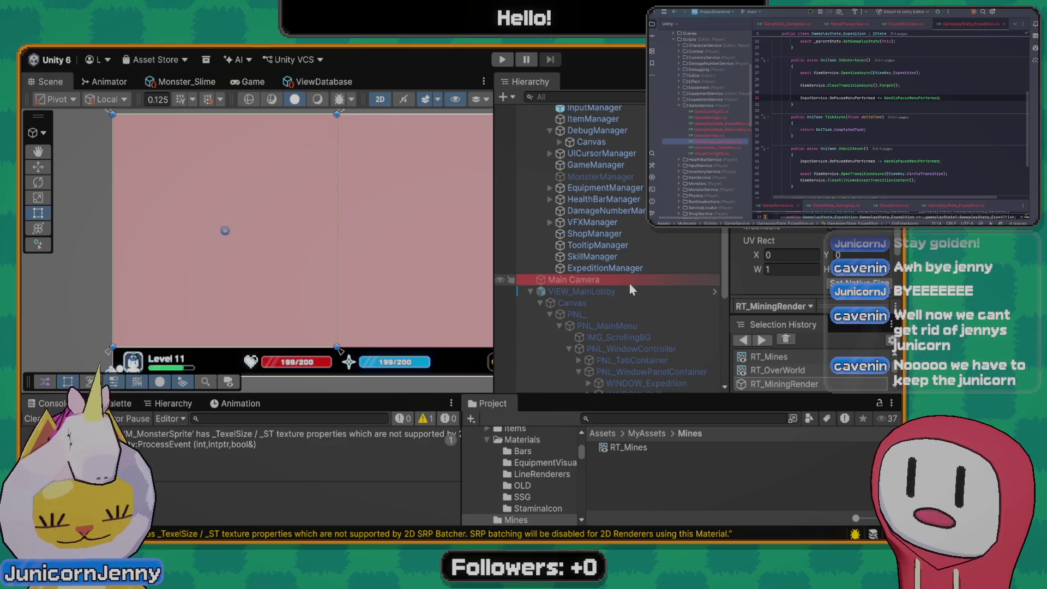
click(510, 97)
click(531, 116)
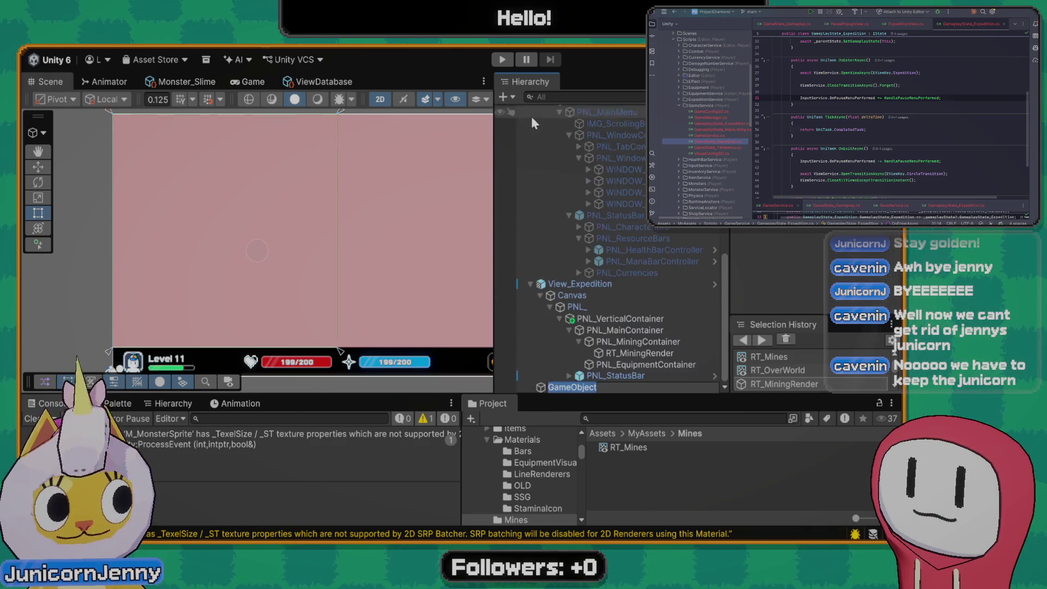
Rename the new GameObject to ExpeditionWorld and add a child camera named CAM_Expedition
key(Return)
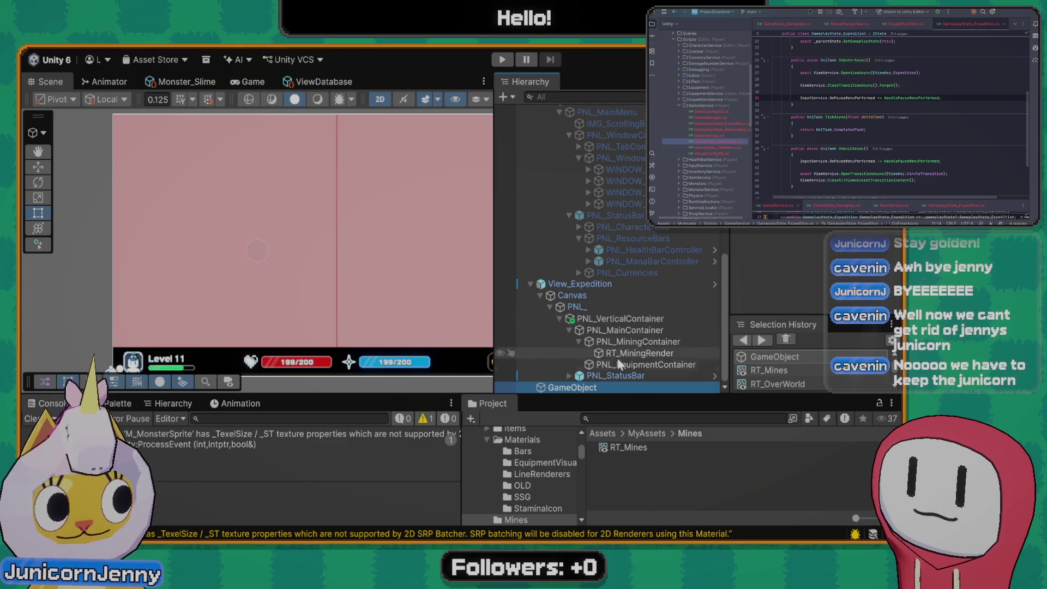
key(F2)
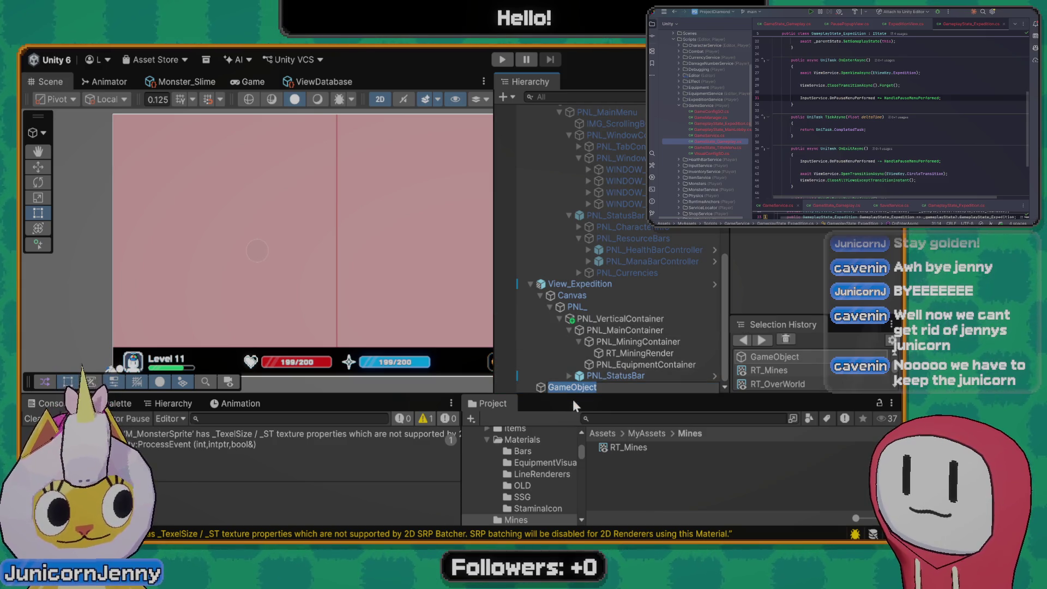
text(M)
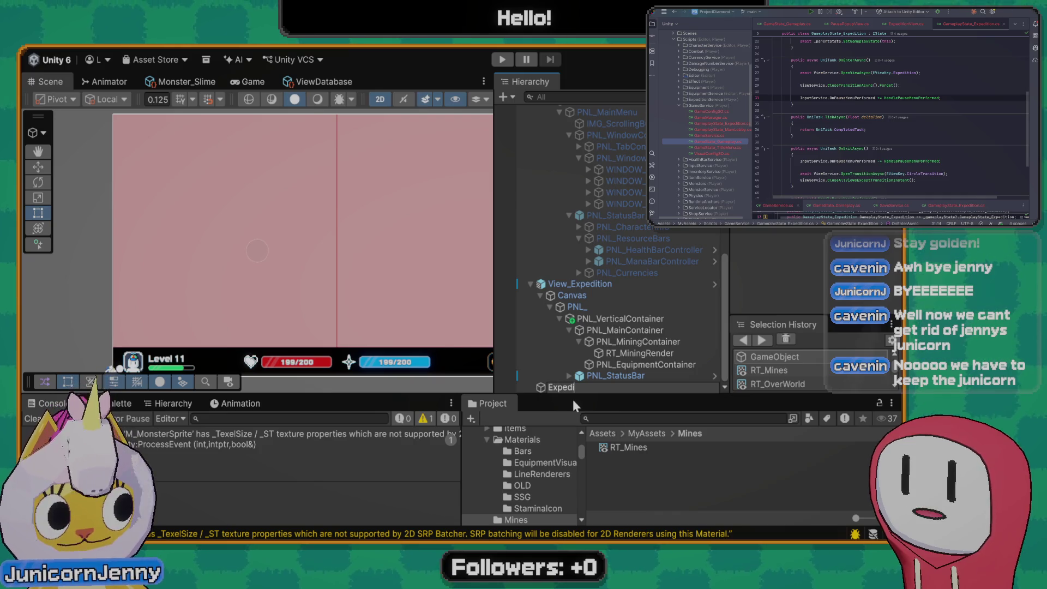
text(orld)
key(Return)
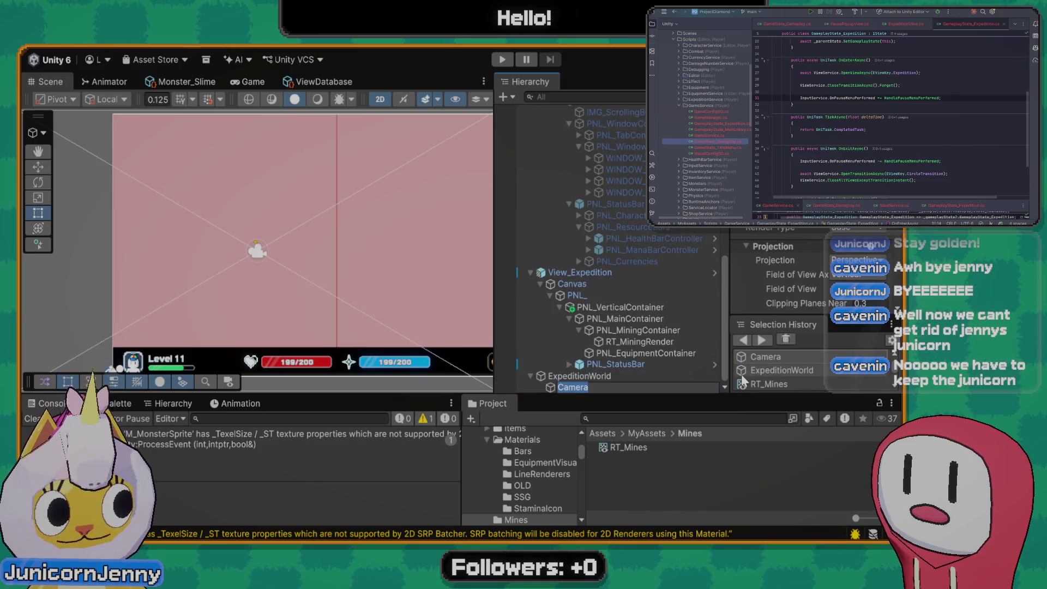
text(CAM_Expedition)
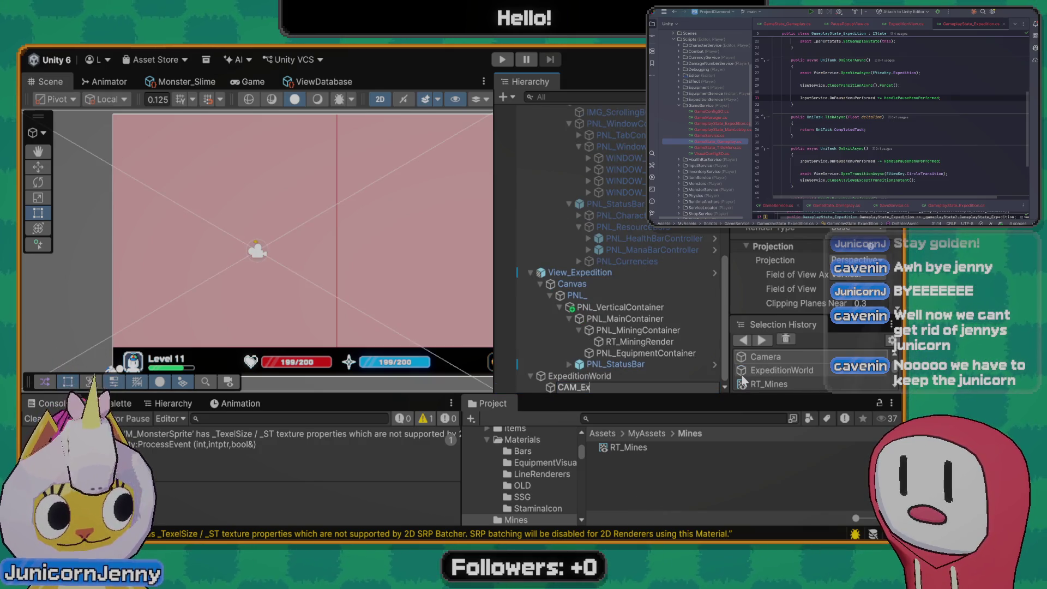
key(Return)
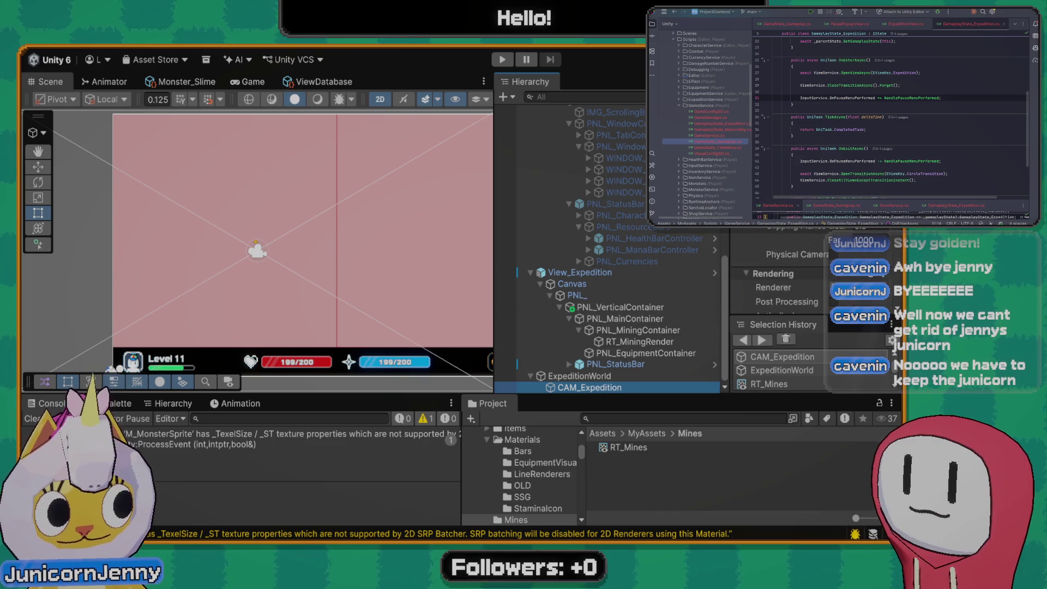
Inspect ExpeditionWorld and the CAM_Expedition camera settings
scroll(791, 268, down, 5)
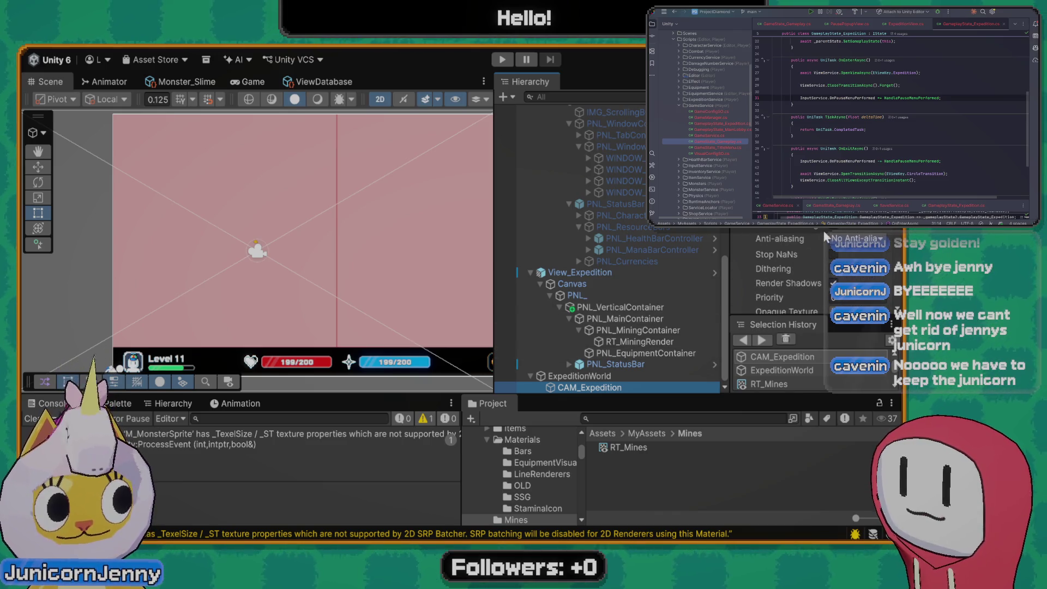
scroll(825, 229, down, 2)
scroll(786, 273, down, 3)
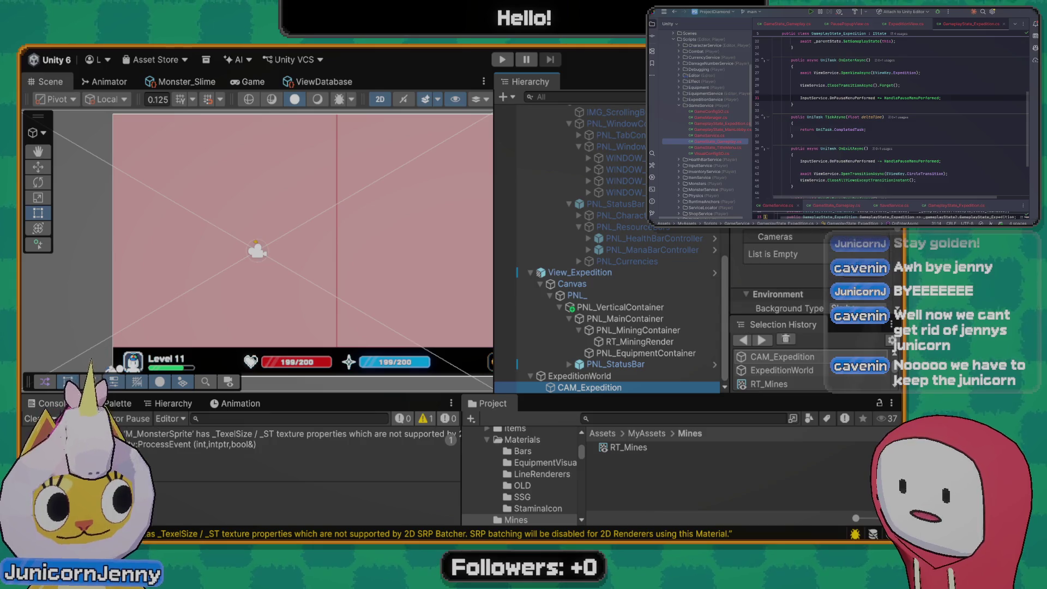
scroll(834, 236, up, 3)
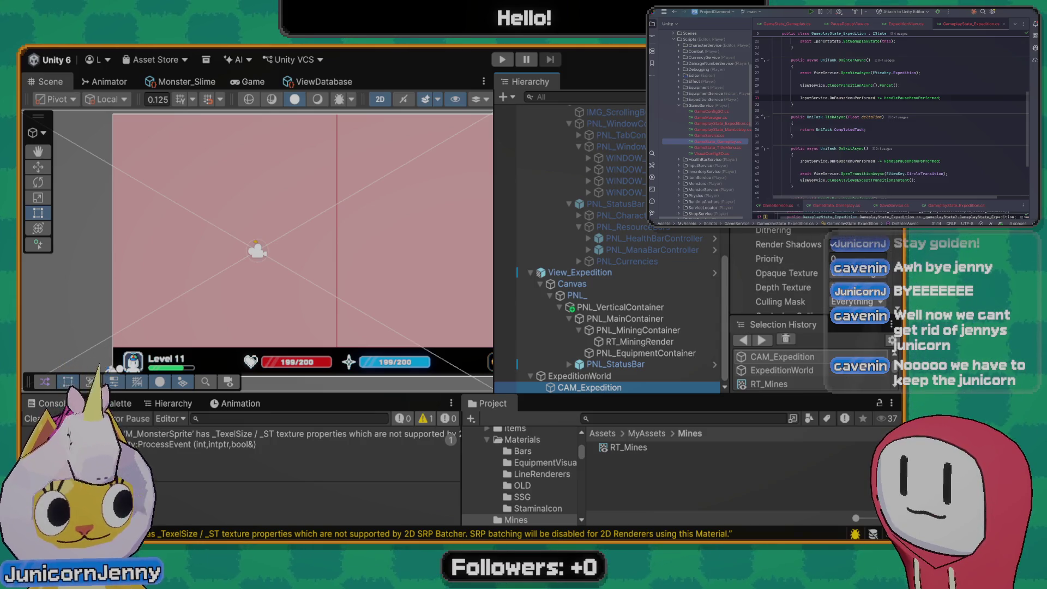
scroll(814, 231, down, 3)
scroll(815, 231, down, 5)
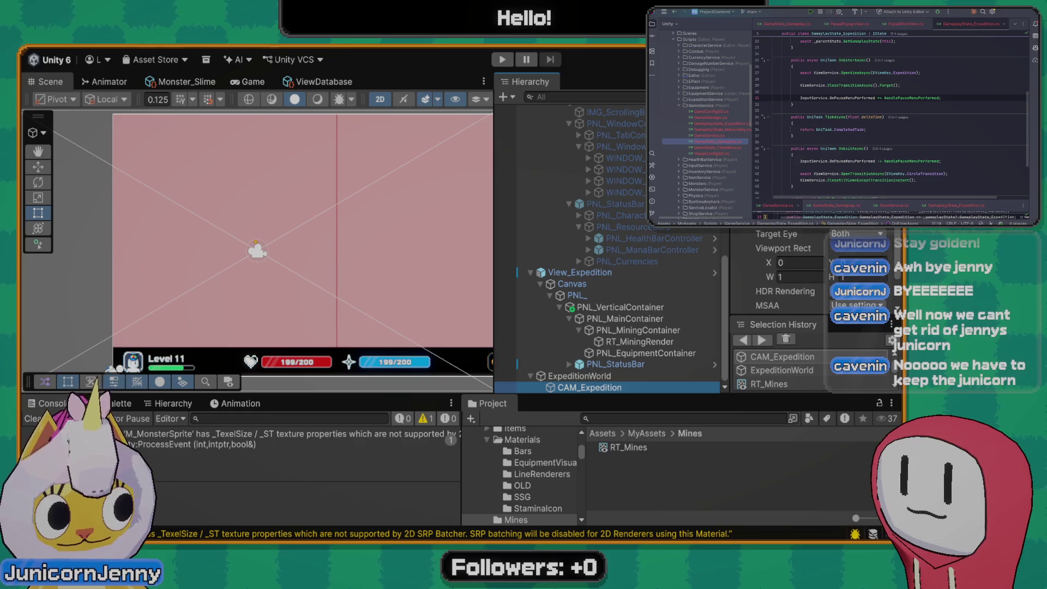
mouse_move(622, 447)
mouse_down()
mouse_move(610, 447)
mouse_move(512, 265)
mouse_move(593, 237)
mouse_move(546, 205)
mouse_move(546, 238)
mouse_move(489, 288)
mouse_up()
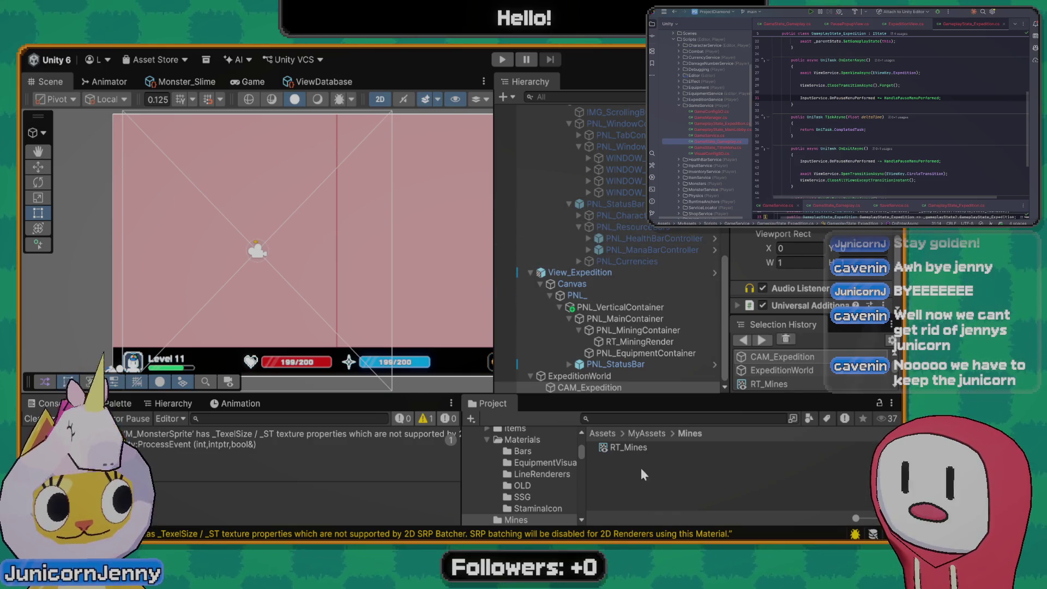
click(600, 377)
click(605, 387)
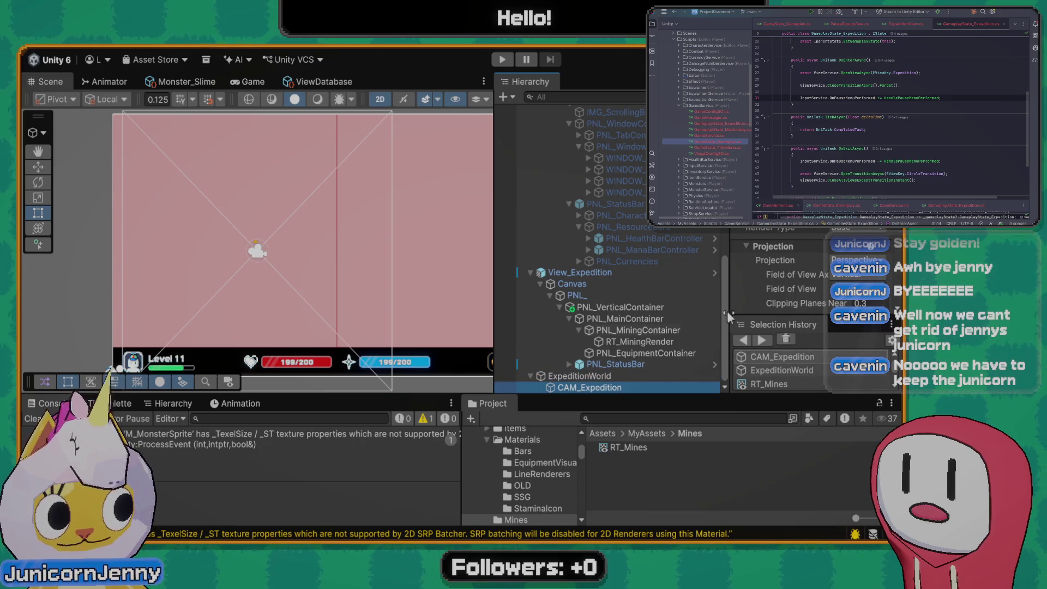
click(615, 377)
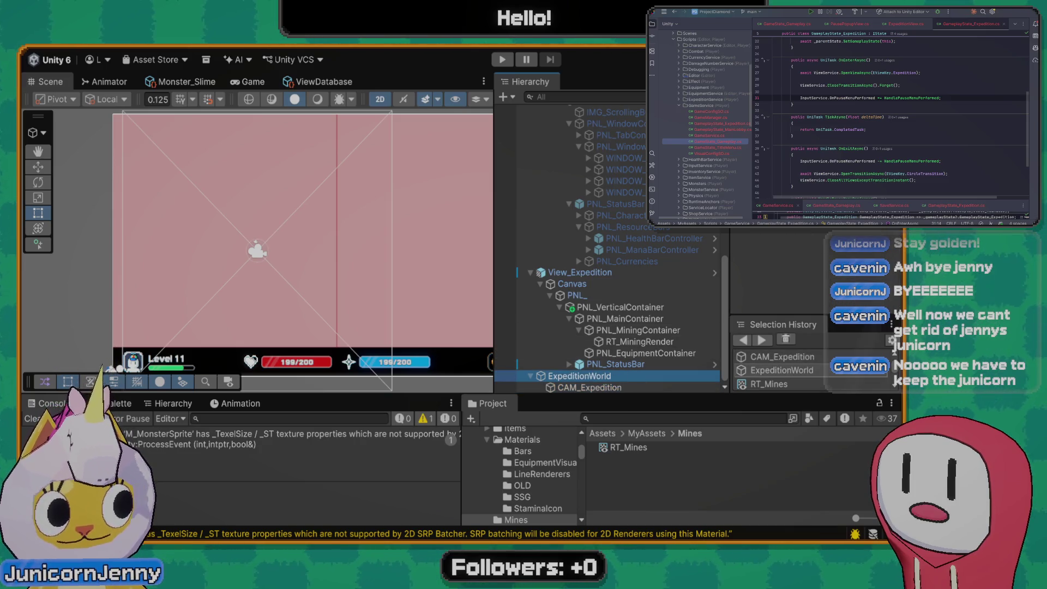
key(alt+Tab)
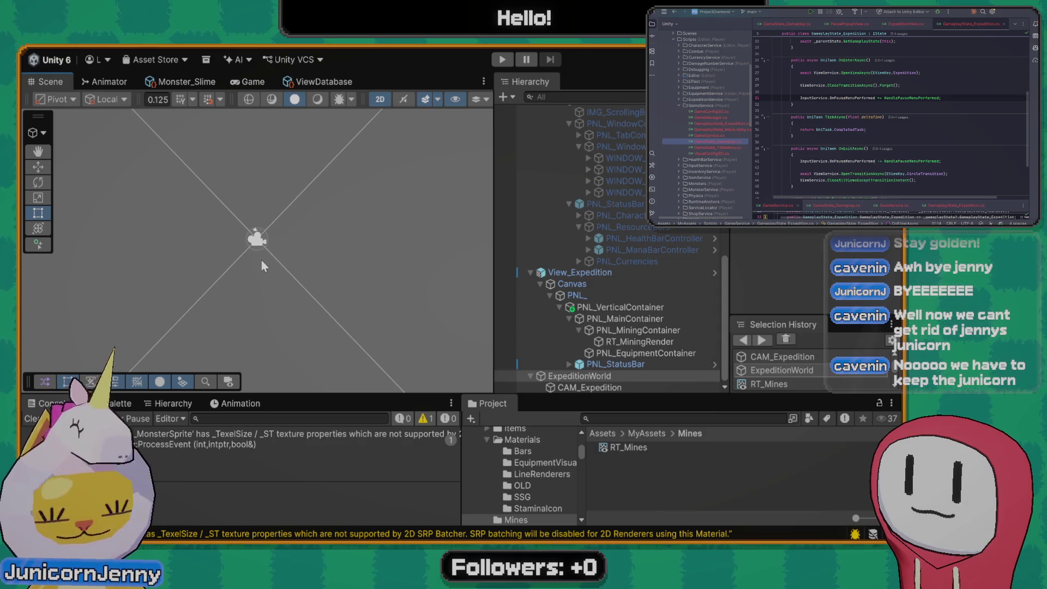
Pan the Scene view to centre the CAM_Expedition camera frame
scroll(261, 251, down, 3)
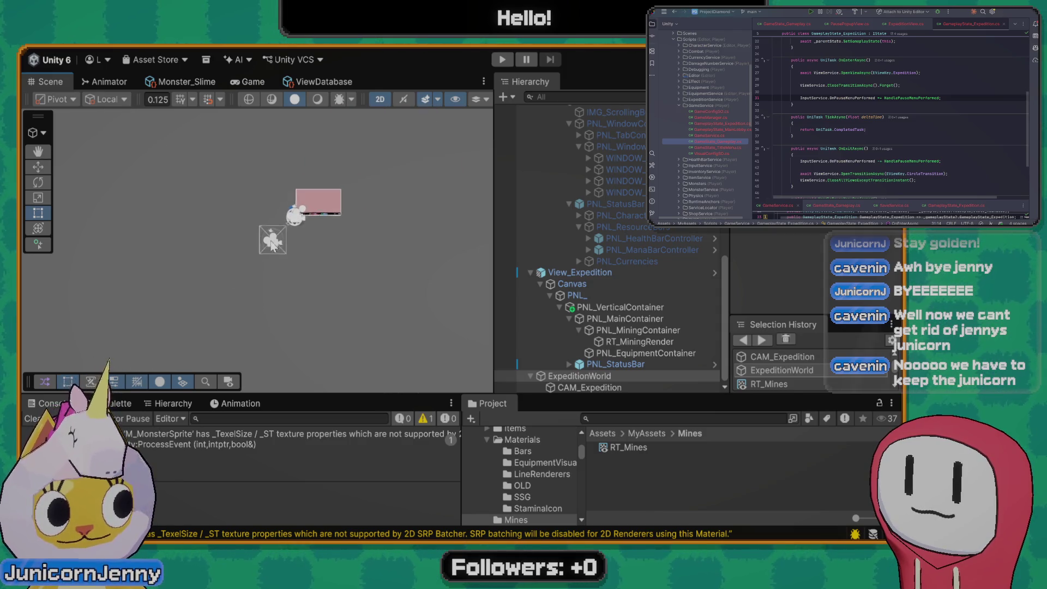
mouse_move(284, 229)
mouse_down()
mouse_move(306, 212)
mouse_move(275, 247)
mouse_move(275, 269)
mouse_move(296, 254)
mouse_up()
key(t)
scroll(306, 221, down, 2)
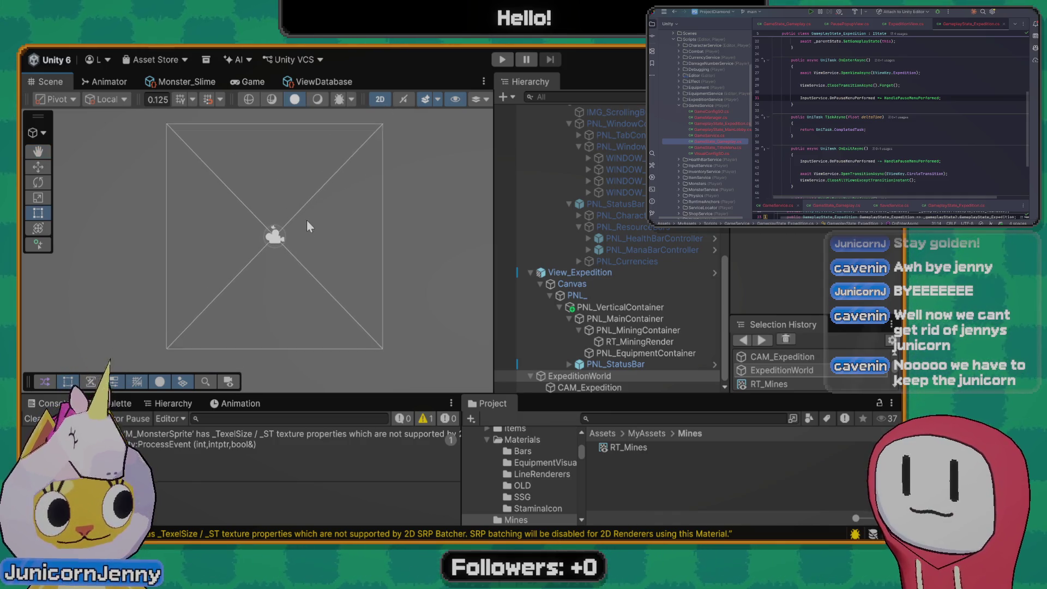
click(591, 393)
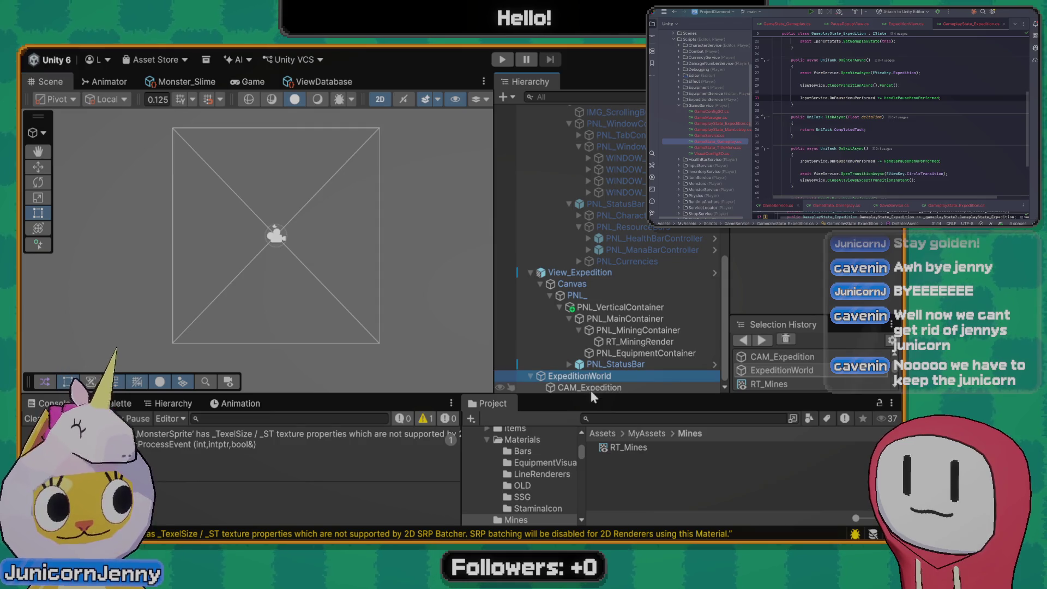
click(591, 388)
click(579, 376)
drag(327, 254, 306, 259)
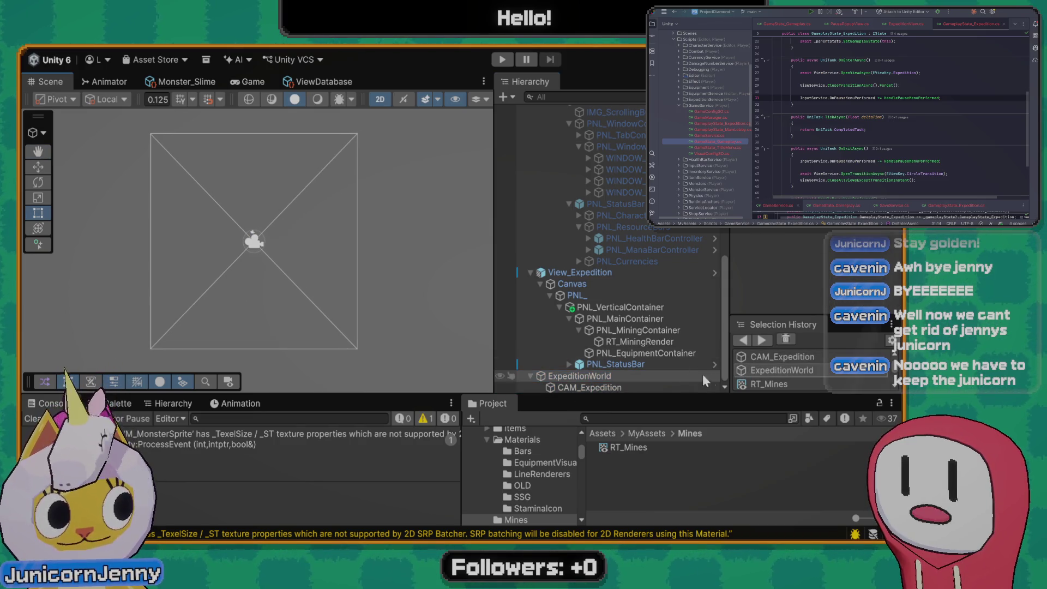
click(585, 377)
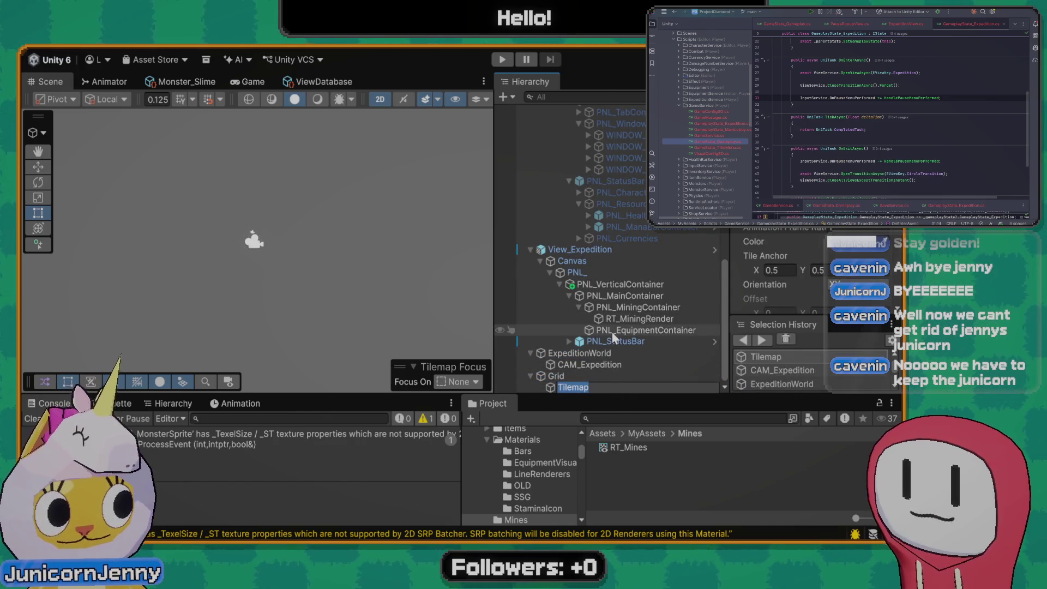
Rename the new Grid's Tilemap to MiningTilemap
text(MiningTilemap)
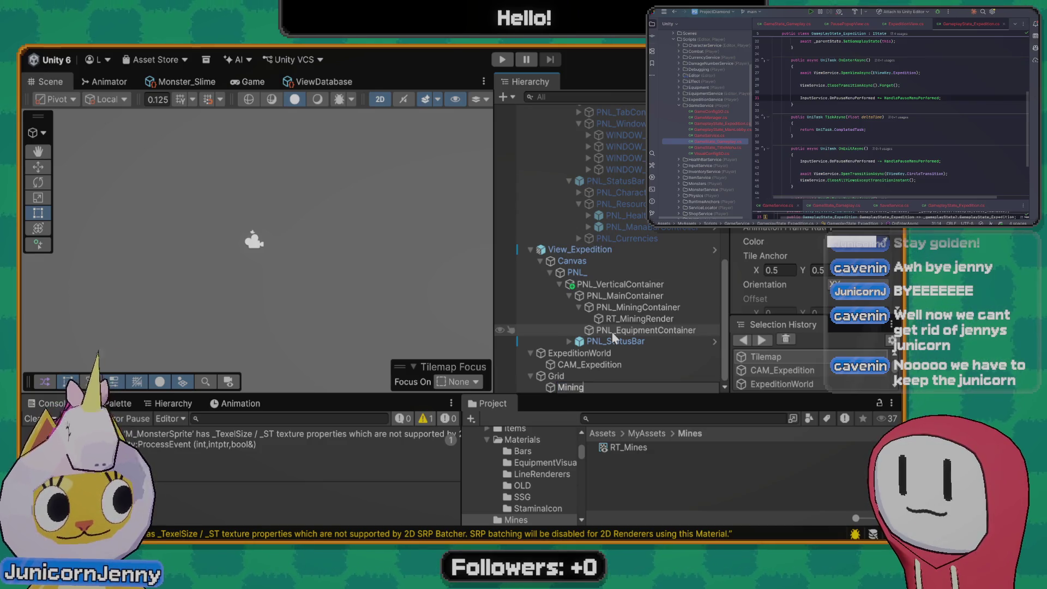
key(Return)
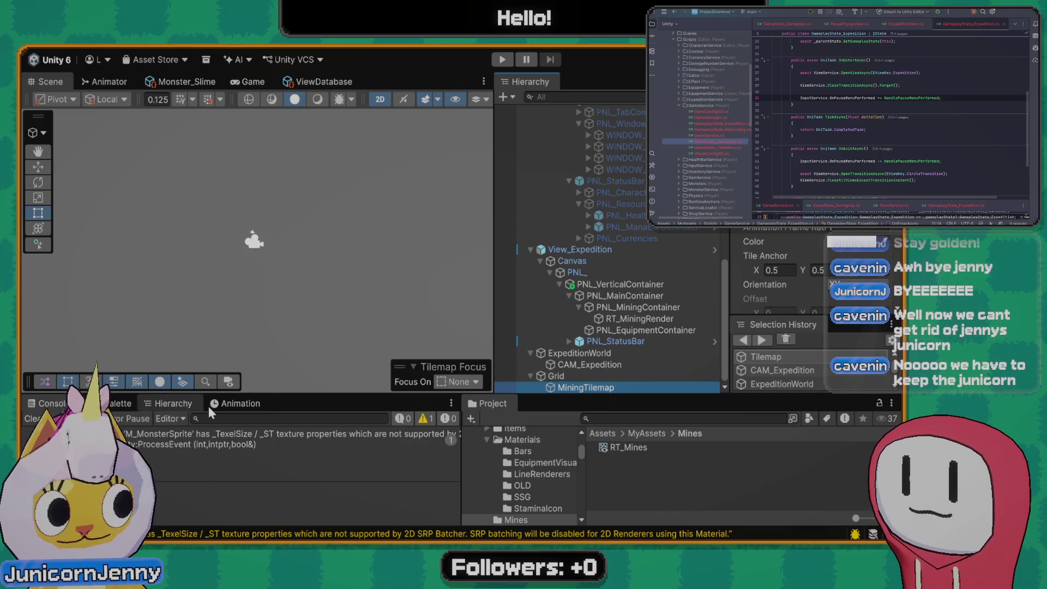
click(186, 435)
click(117, 403)
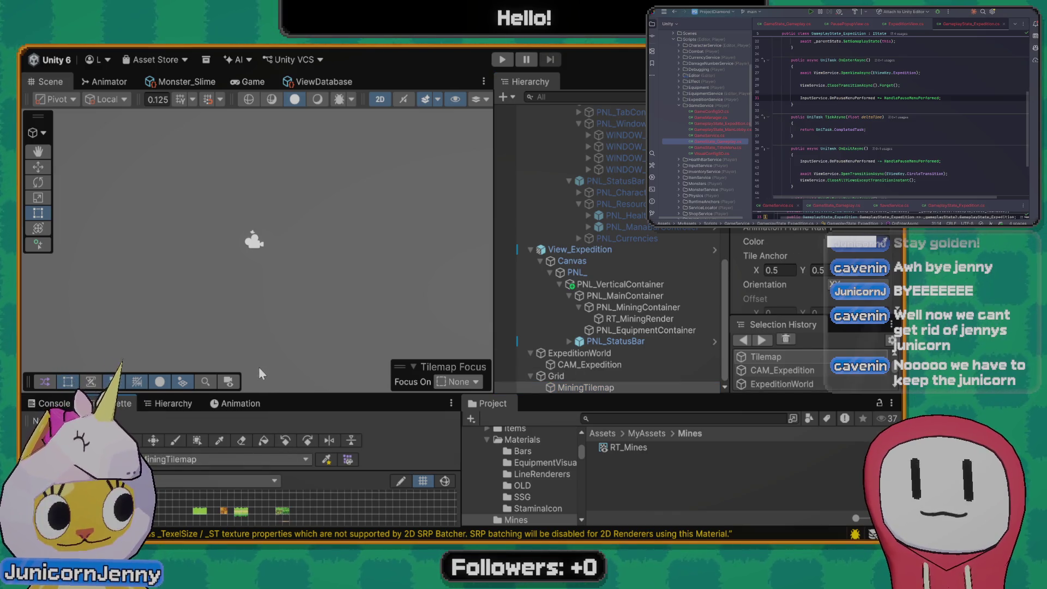
drag(268, 393, 269, 341)
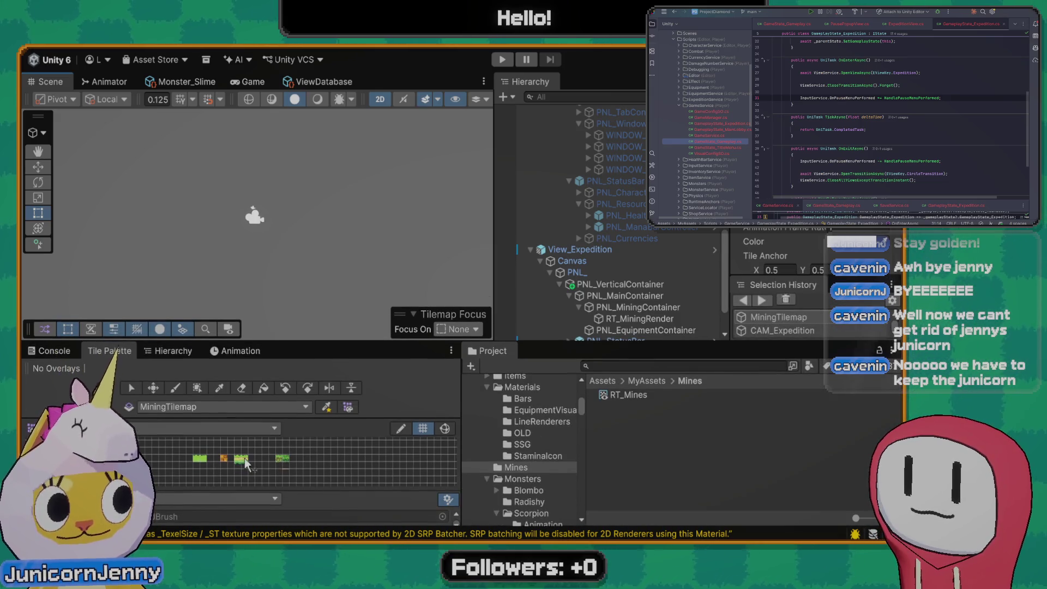
click(281, 459)
scroll(222, 460, up, 3)
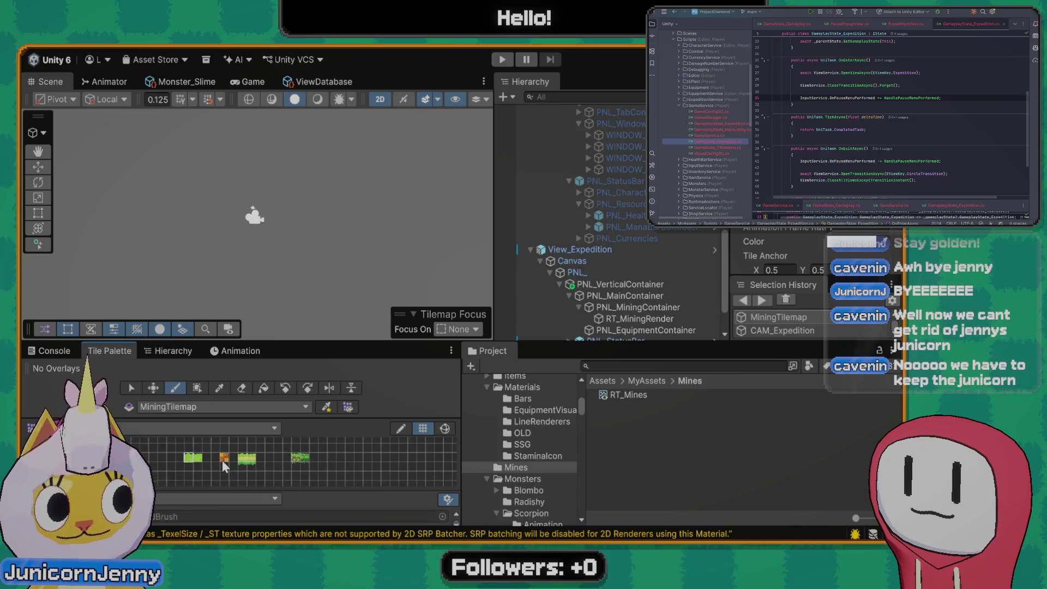
click(248, 458)
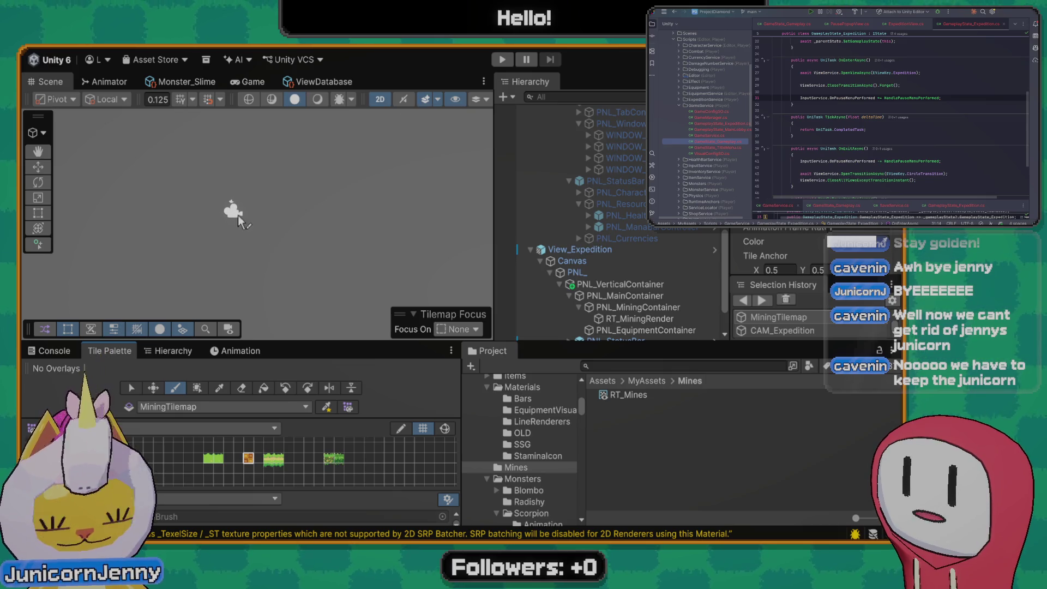
scroll(654, 297, down, 3)
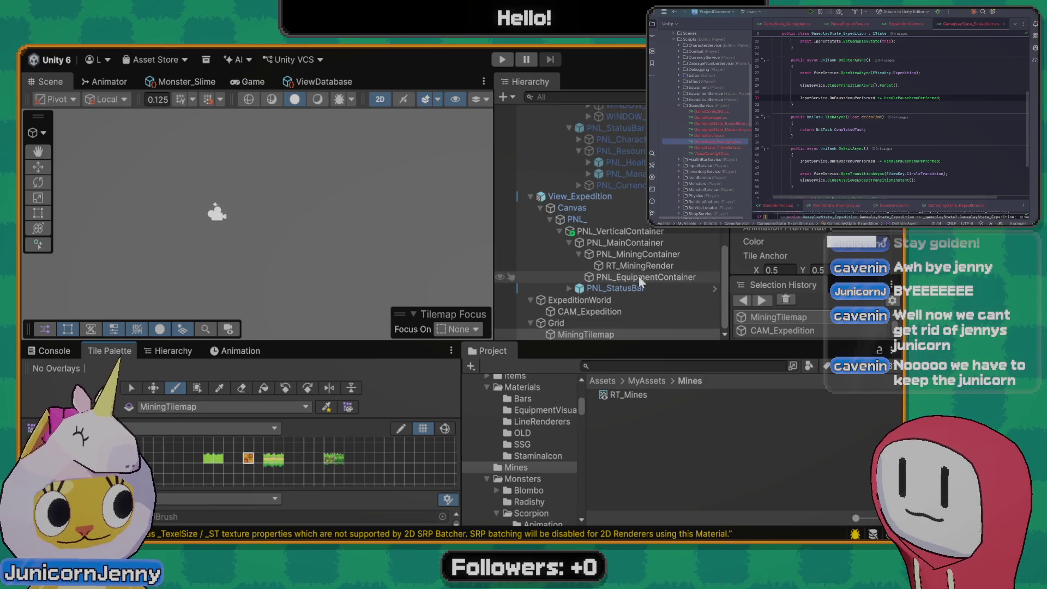
scroll(257, 277, down, 5)
scroll(270, 218, up, 3)
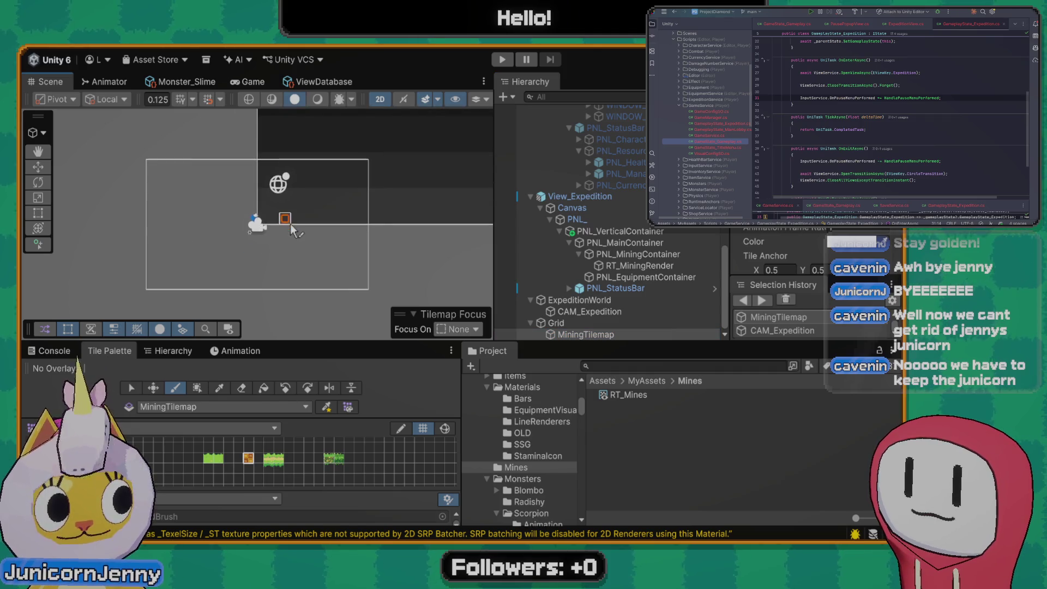
scroll(327, 224, up, 3)
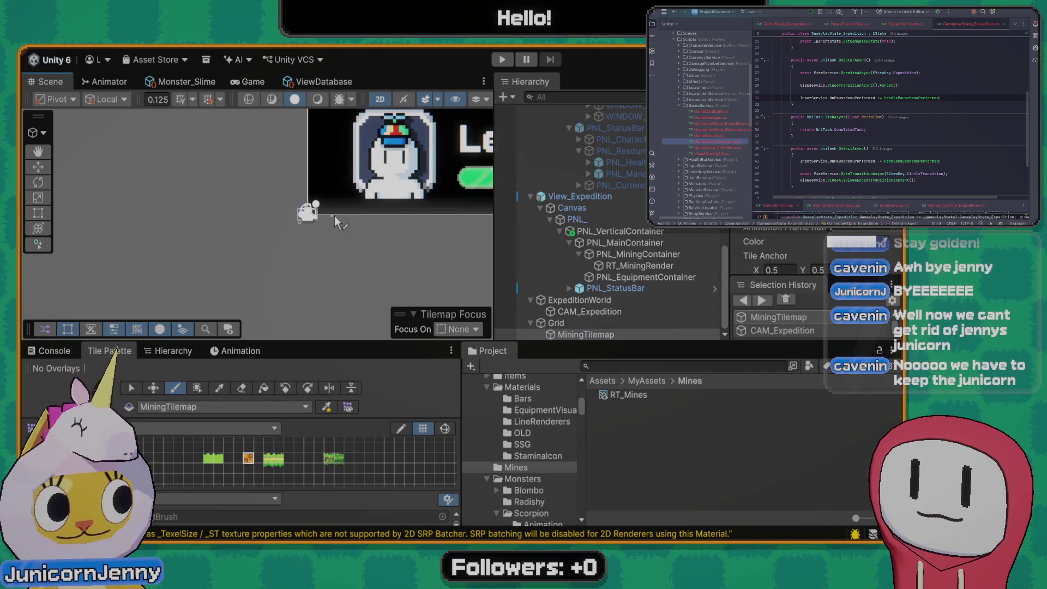
scroll(330, 226, down, 3)
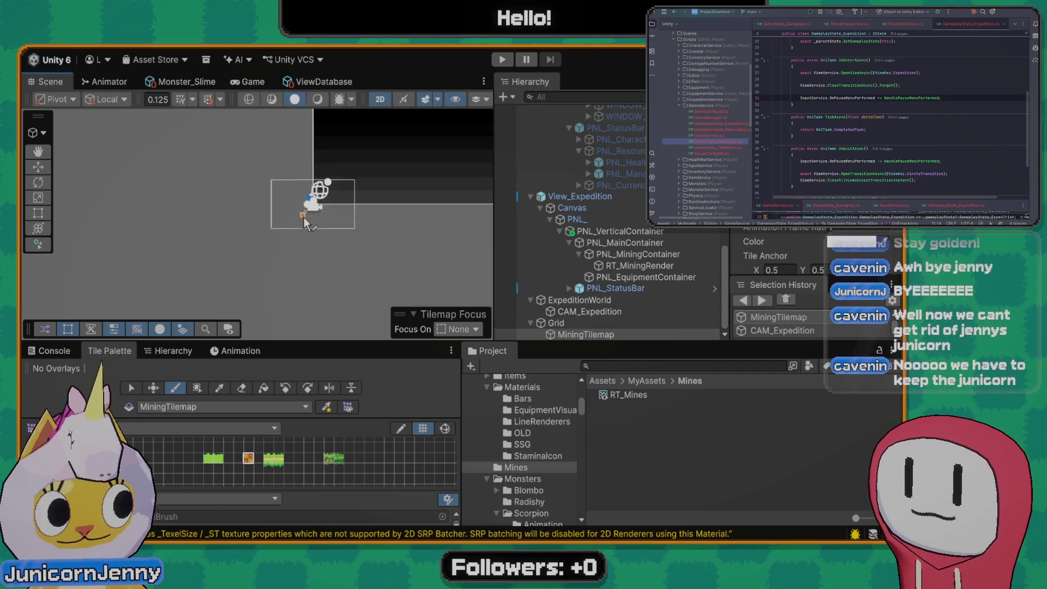
double_click(589, 312)
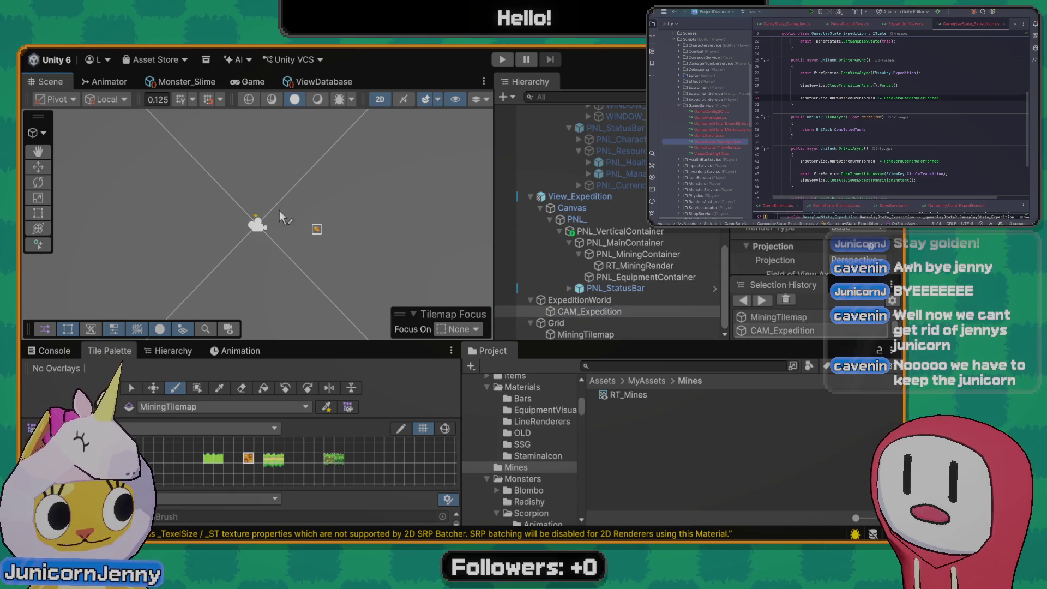
scroll(297, 228, down, 2)
mouse_move(312, 234)
mouse_down()
mouse_move(284, 260)
mouse_move(165, 246)
mouse_move(207, 247)
mouse_up()
scroll(223, 238, down, 5)
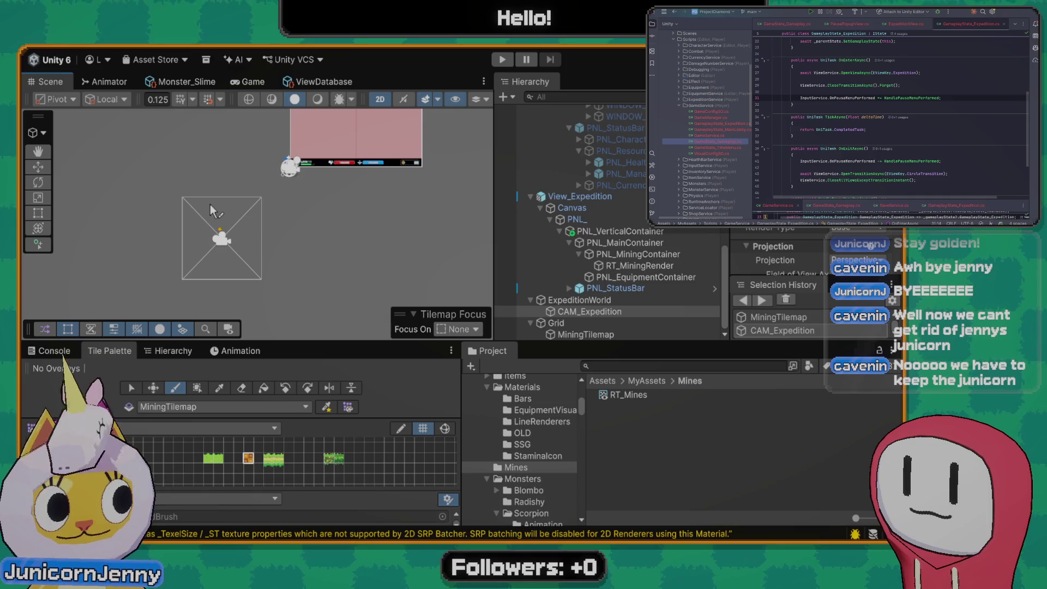
scroll(209, 206, up, 5)
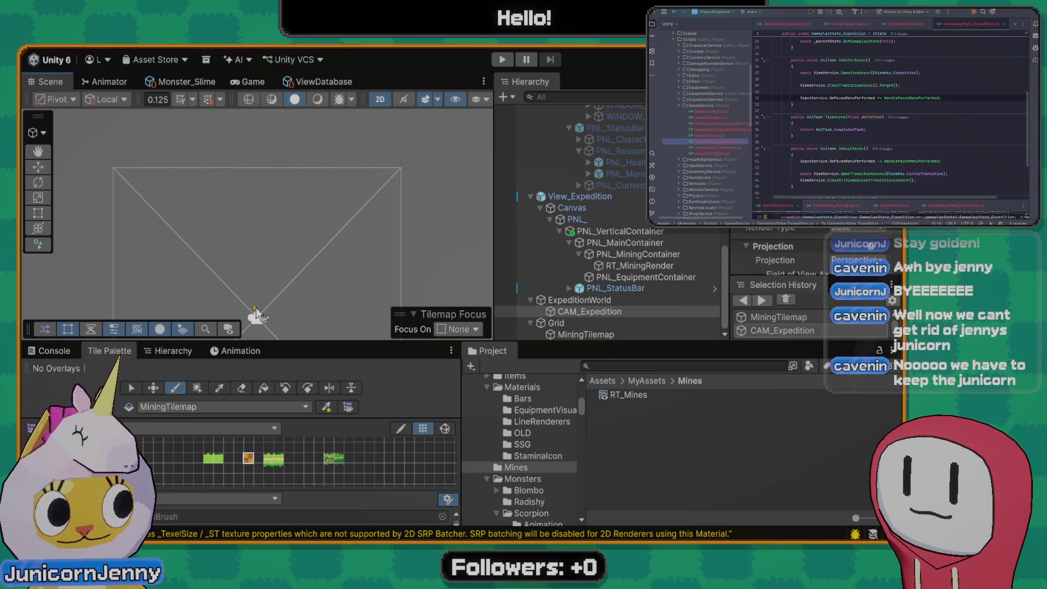
scroll(256, 308, up, 3)
scroll(276, 218, down, 5)
scroll(266, 234, up, 5)
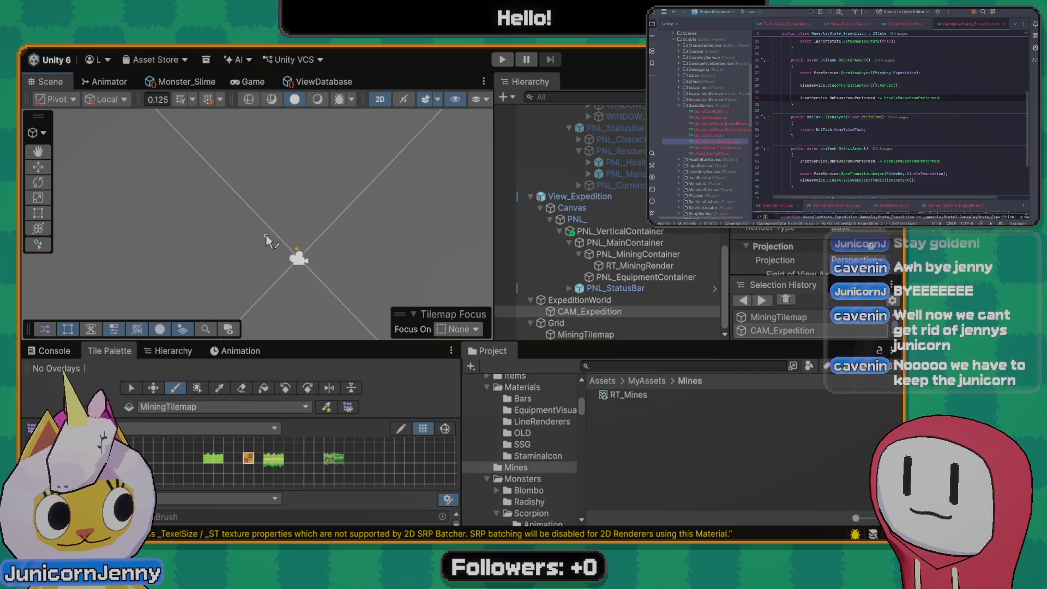
scroll(265, 236, up, 2)
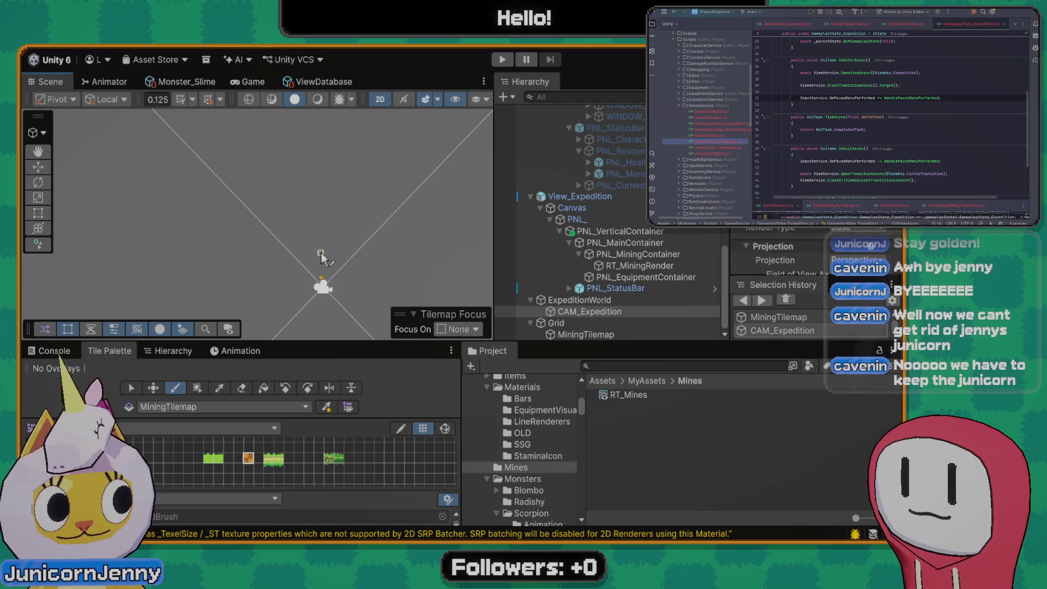
scroll(322, 254, down, 2)
scroll(332, 214, down, 2)
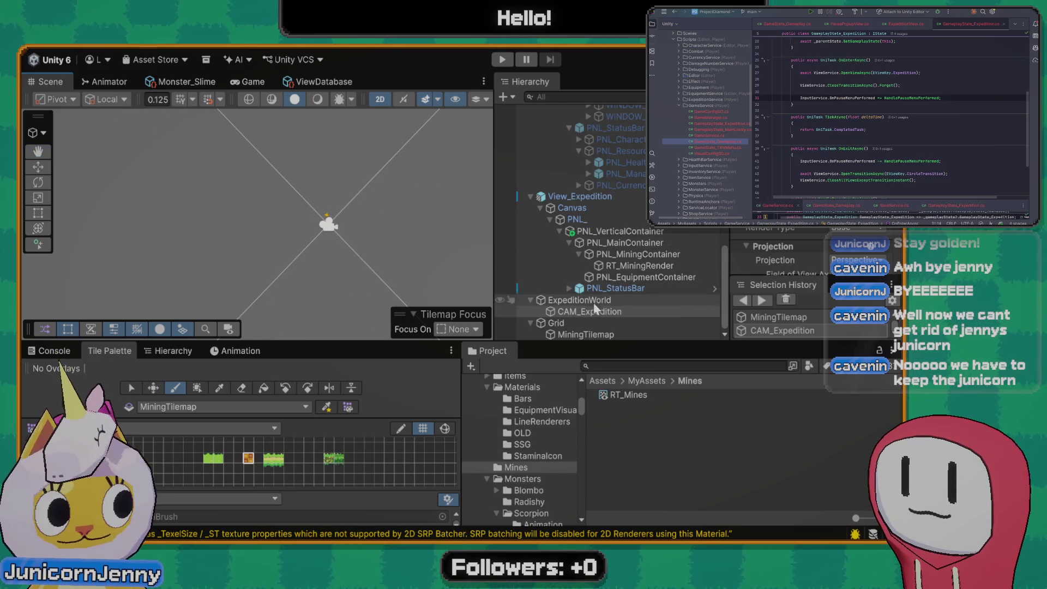
drag(559, 325, 579, 300)
Check the Grid's cell settings and search the project assets for 'tile'
click(571, 322)
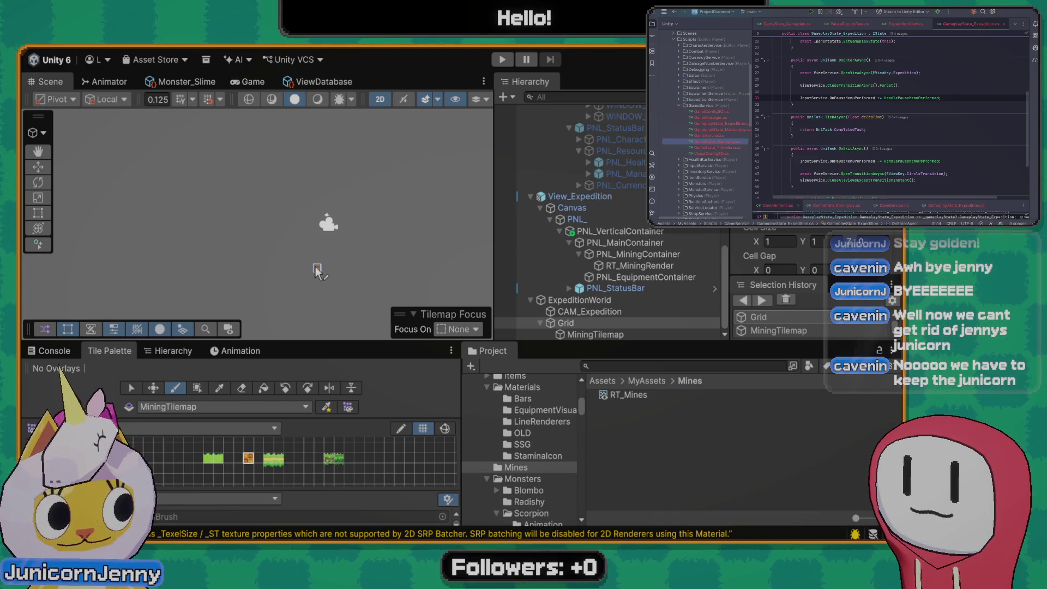
scroll(315, 266, up, 2)
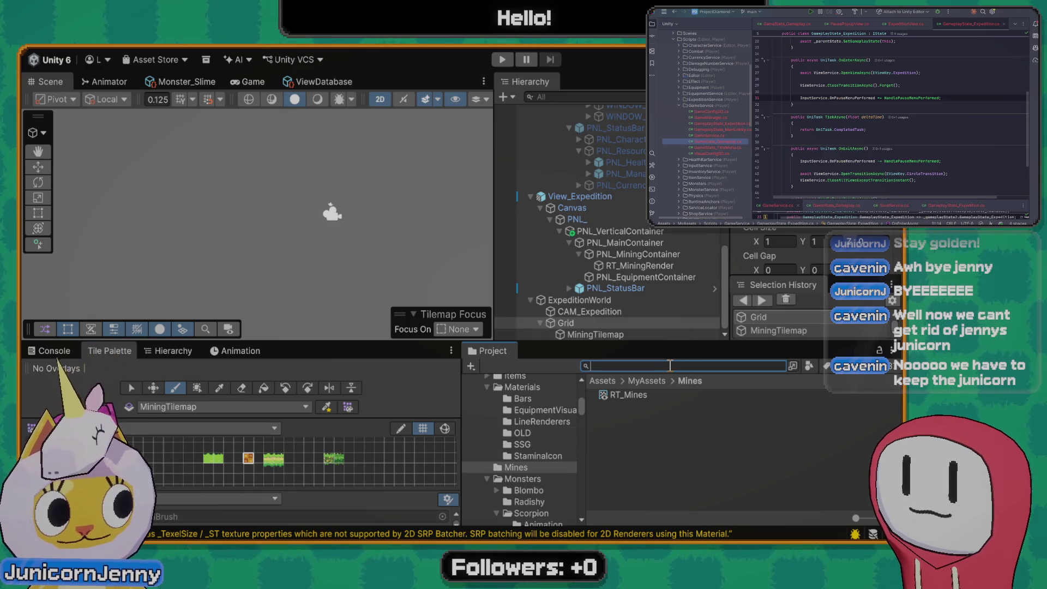
text(tilemap)
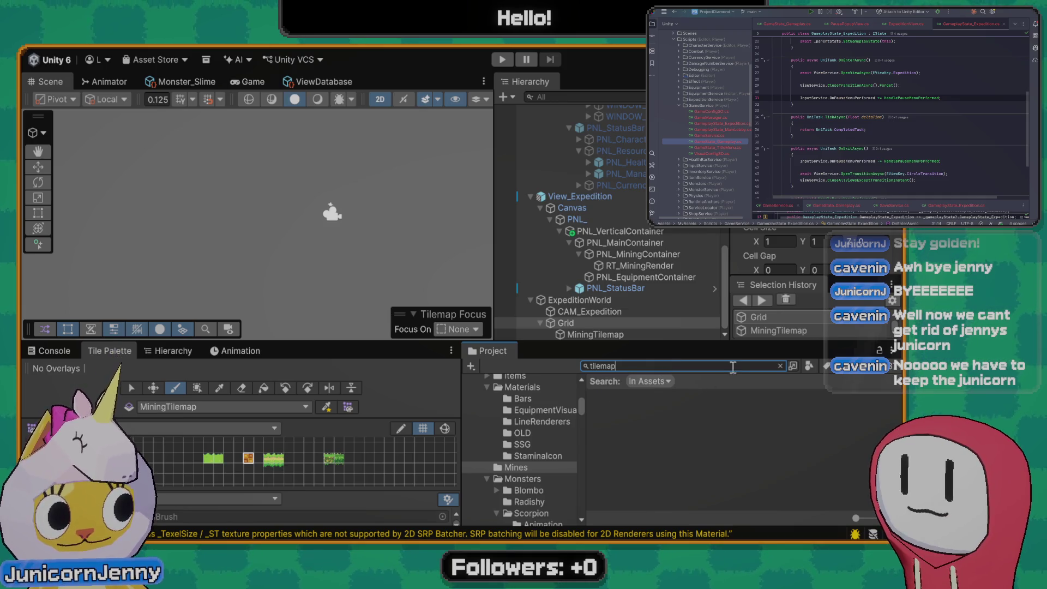
key(BackSpace)
key(BackSpace)
key(BackSpace)
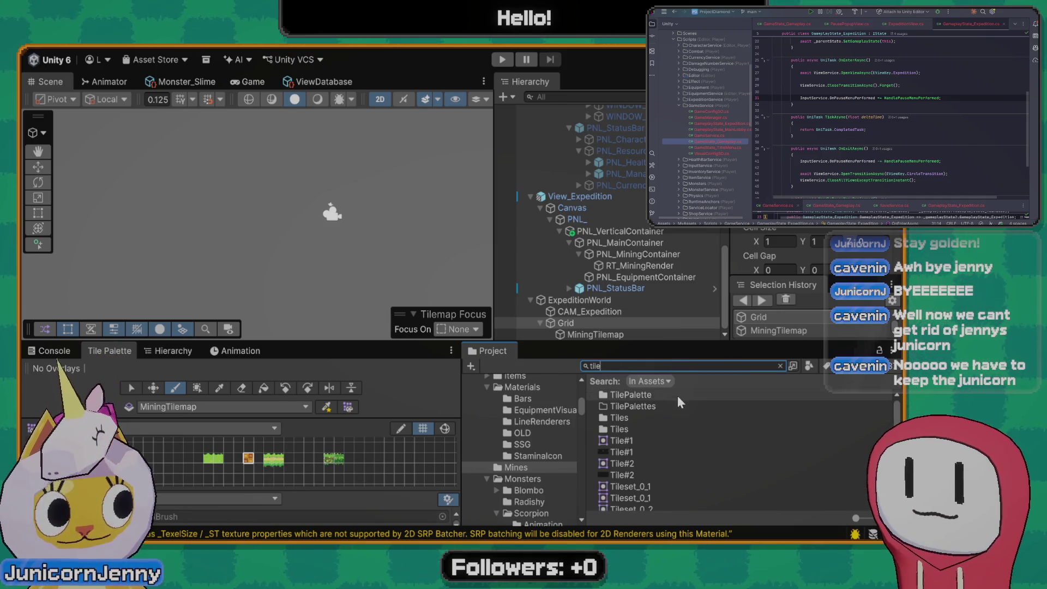
click(599, 312)
click(595, 332)
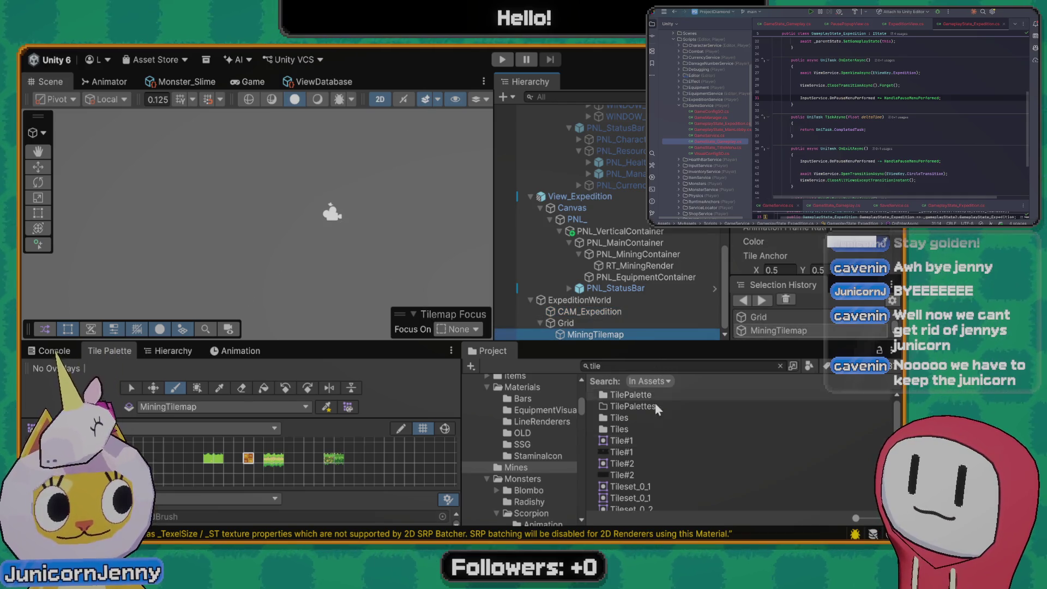
scroll(655, 426, down, 10)
scroll(652, 445, up, 10)
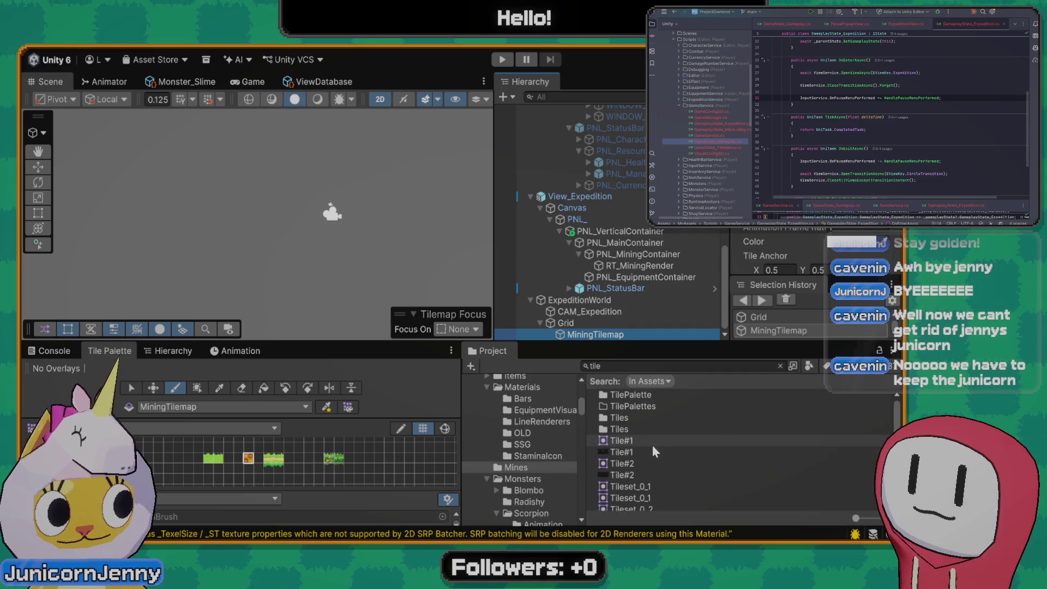
Open the TilePalette folder, go up to Grasslands and select the SS_Grasslands sprite sheet
double_click(637, 393)
click(653, 394)
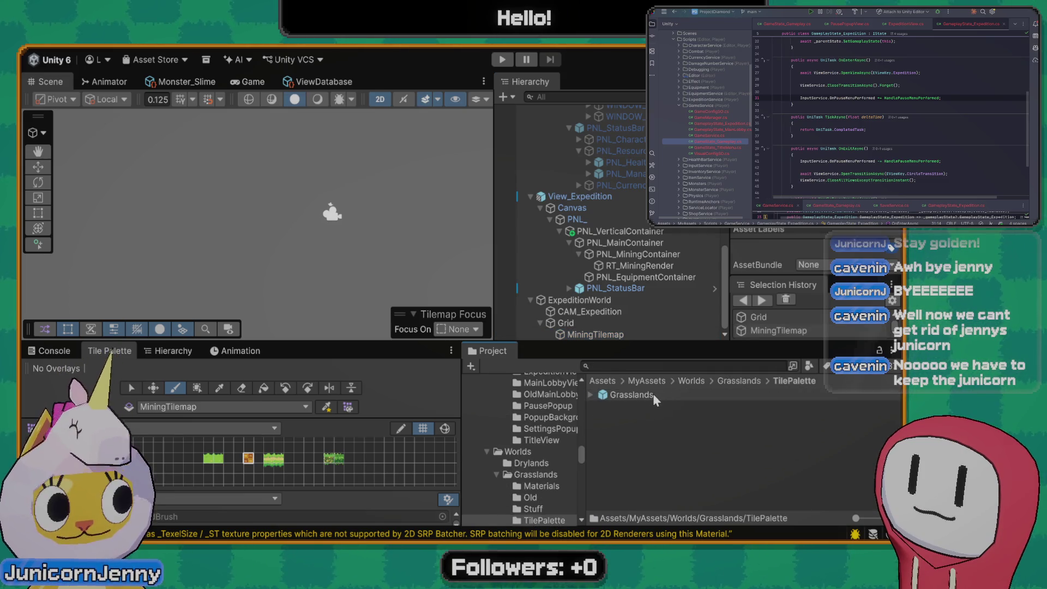
click(738, 382)
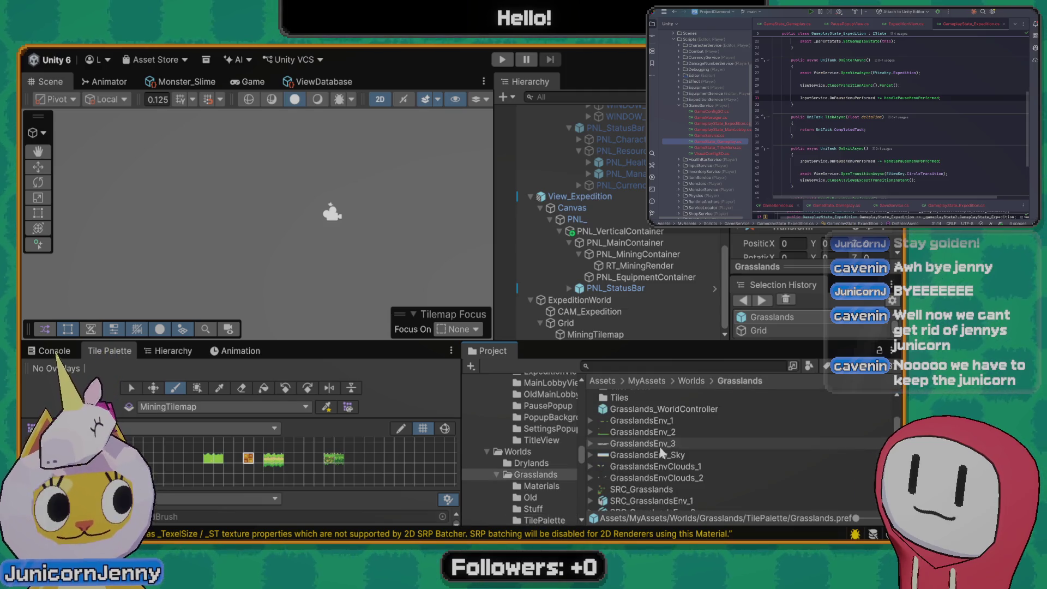
scroll(657, 445, down, 3)
click(640, 471)
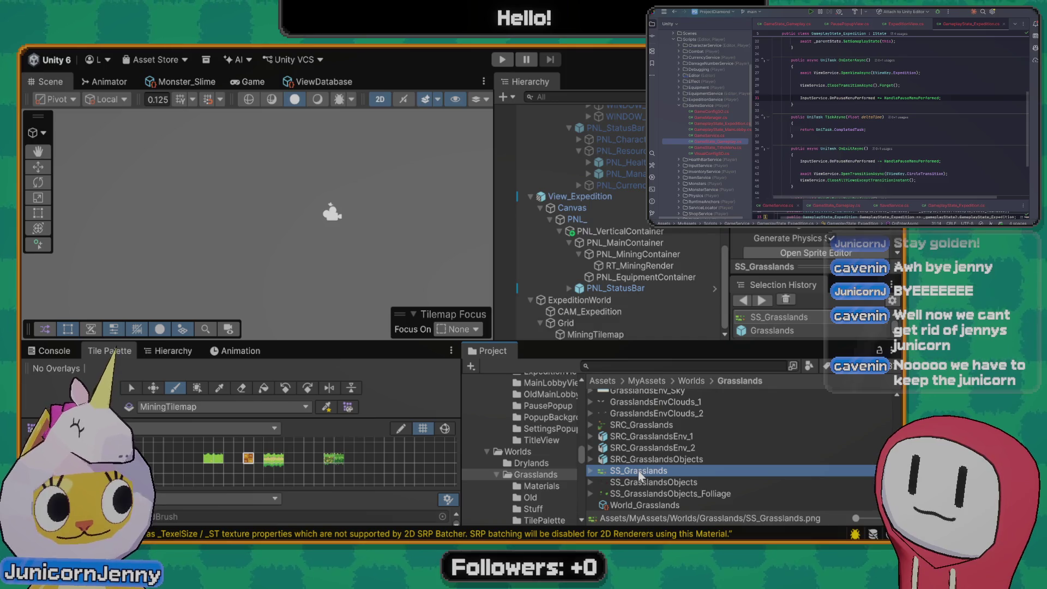
scroll(785, 243, up, 2)
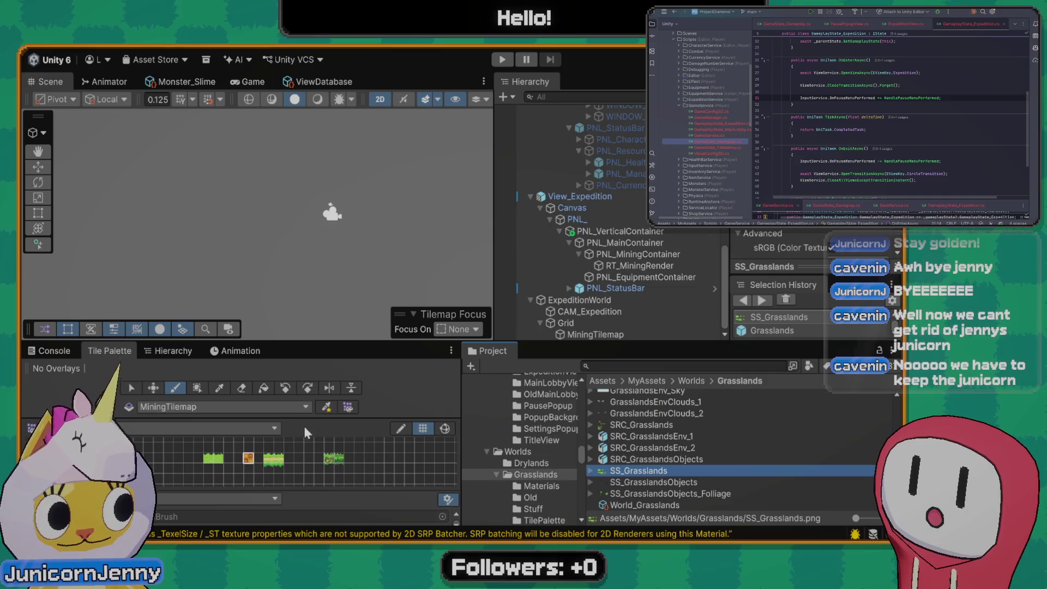
Pick the grass tile in the Tile Palette and review ExpeditionWorld, CAM_Expedition and MiningTilemap
click(247, 462)
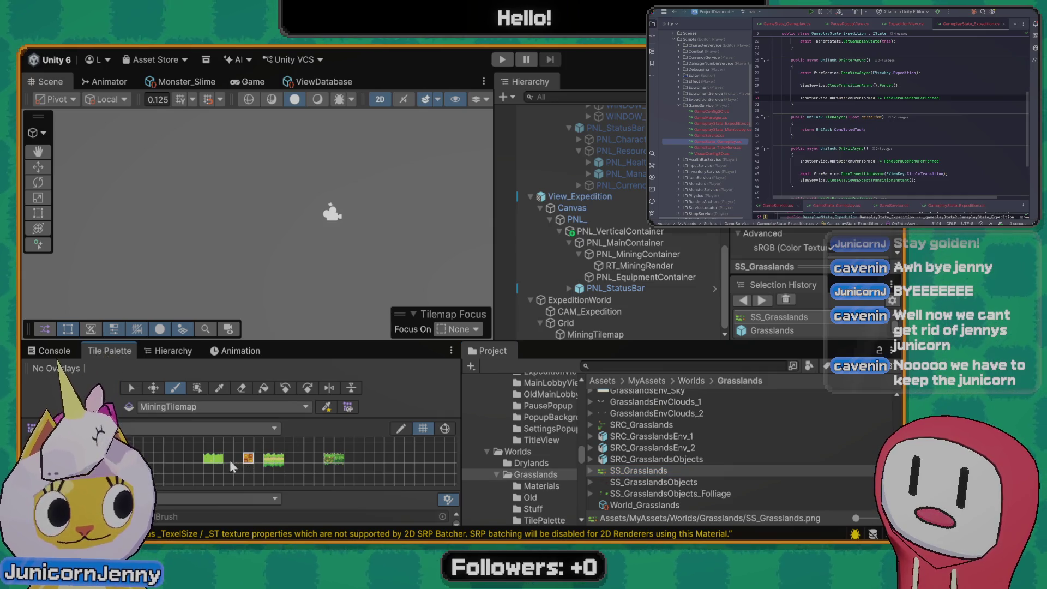
click(274, 461)
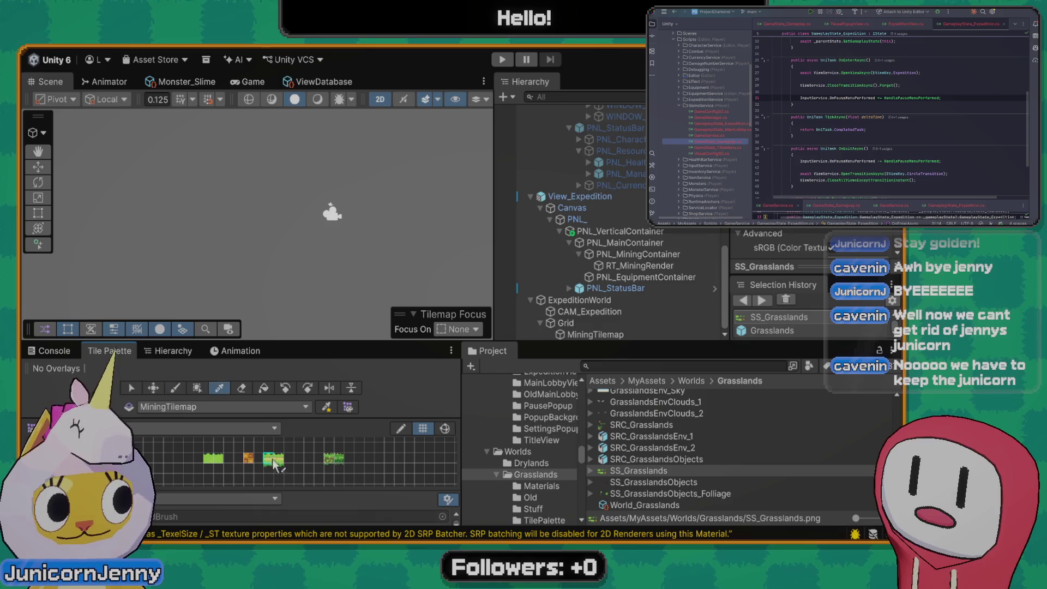
click(587, 301)
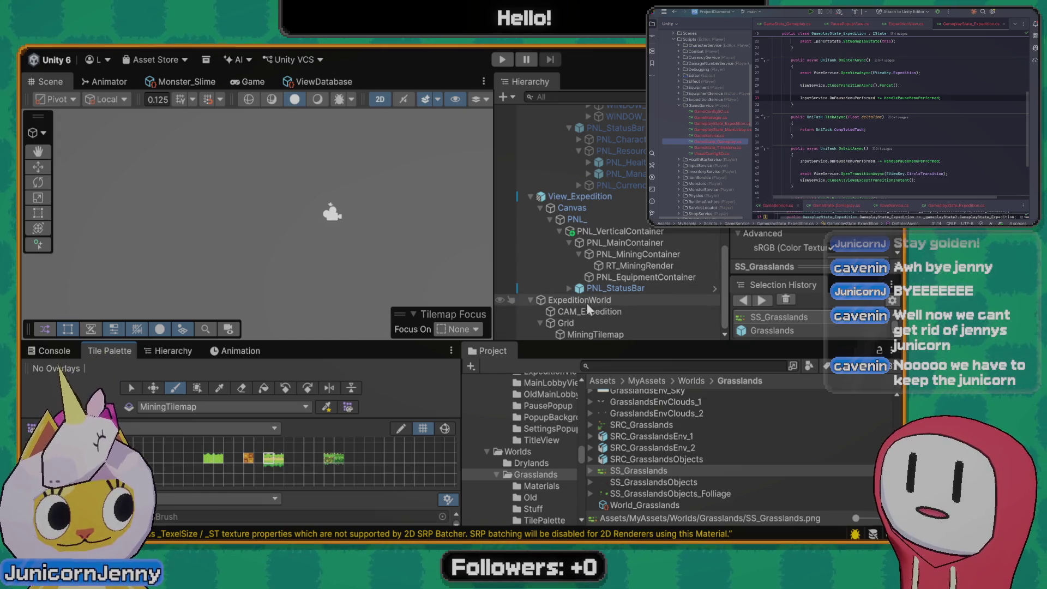
click(594, 311)
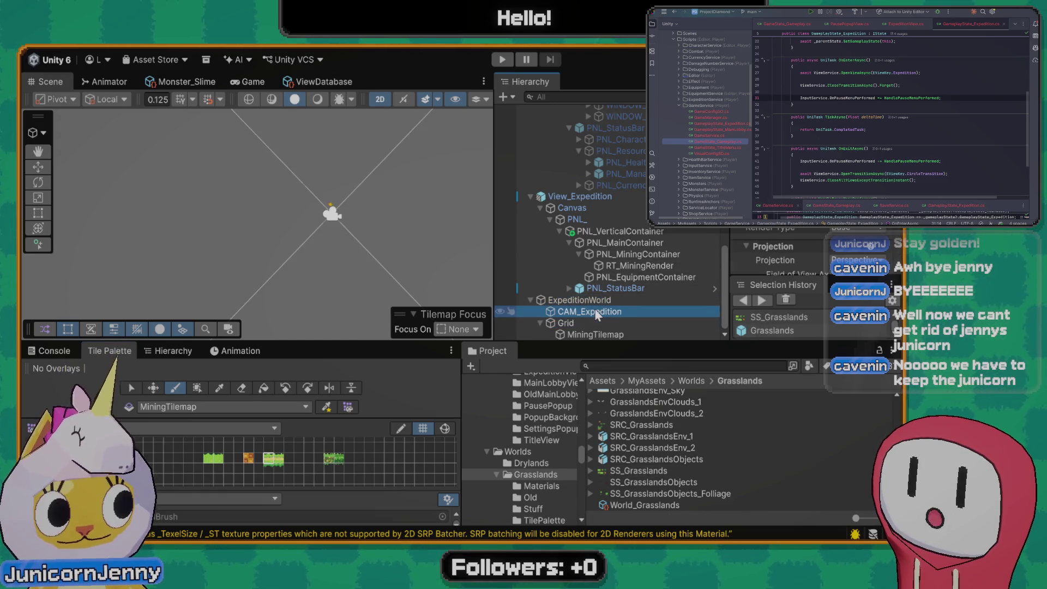
click(597, 332)
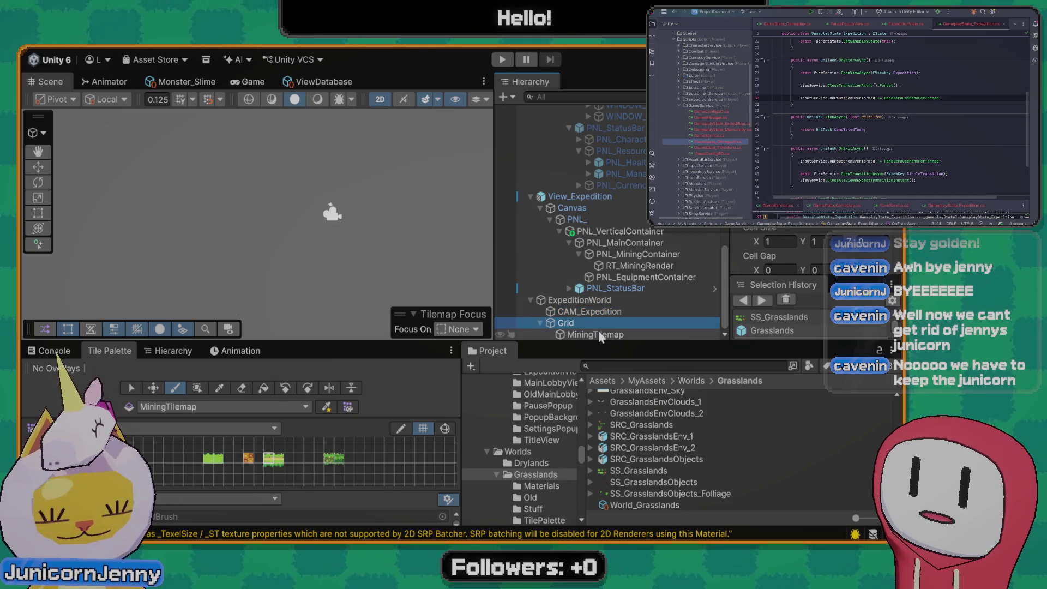
scroll(780, 253, down, 3)
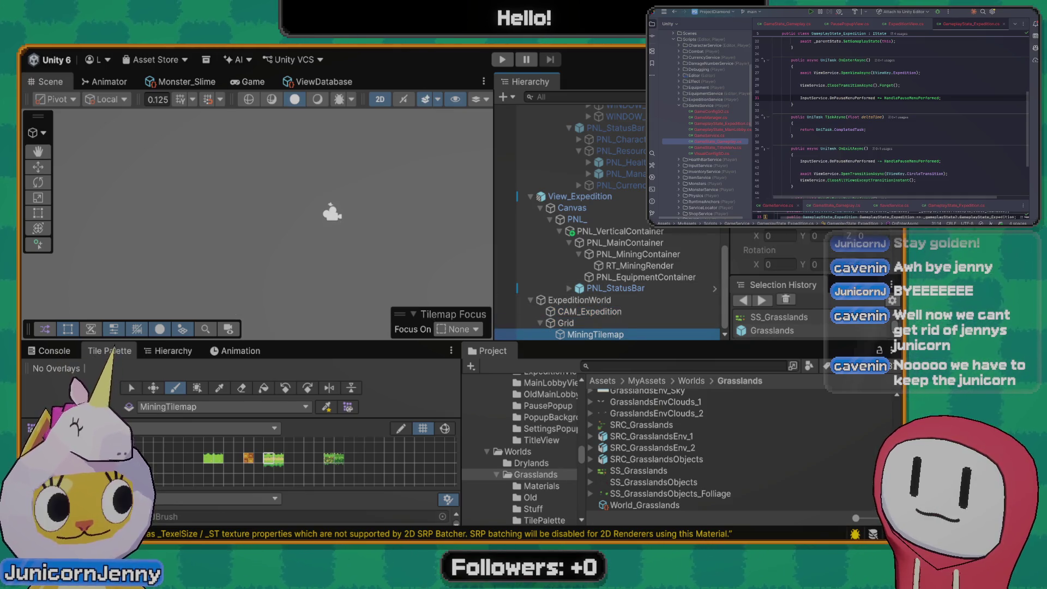
scroll(780, 254, up, 3)
scroll(780, 254, down, 3)
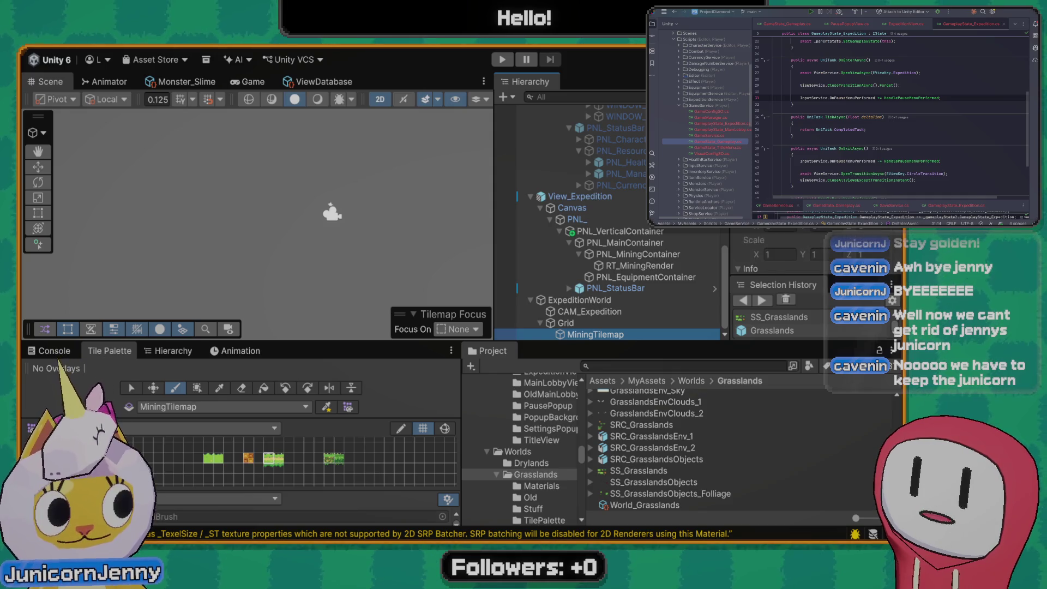
scroll(780, 254, up, 5)
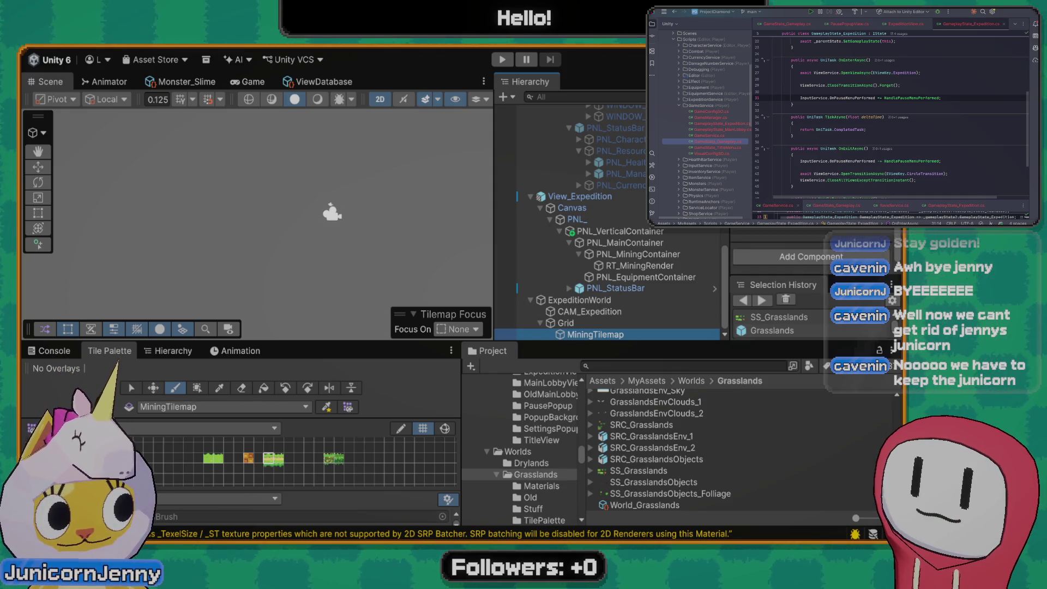
Pick the green and orange Grasslands tiles, then review SS_Grasslands' texture import settings
scroll(780, 254, up, 3)
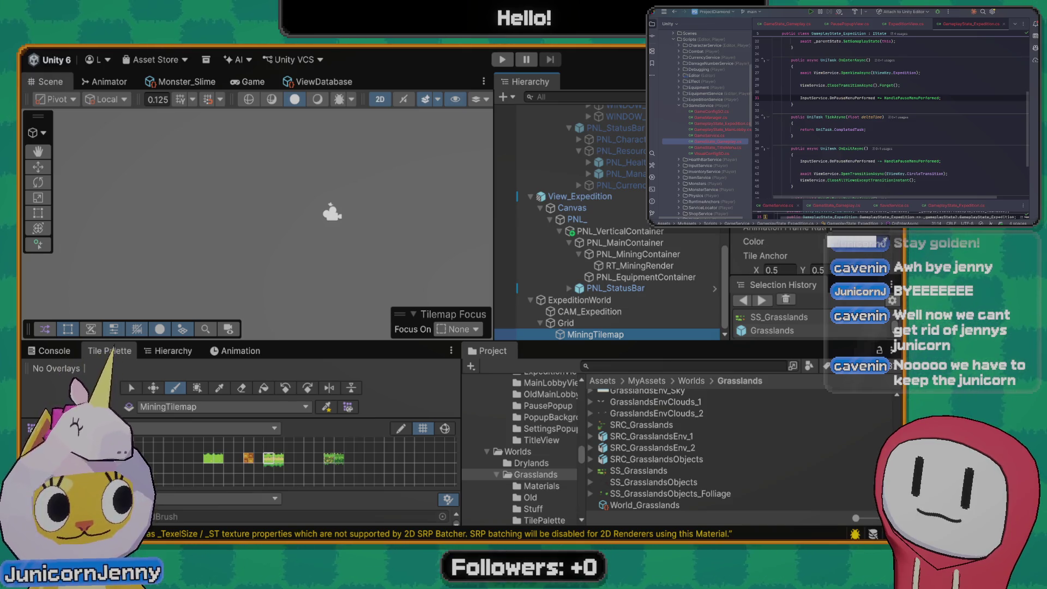
click(213, 458)
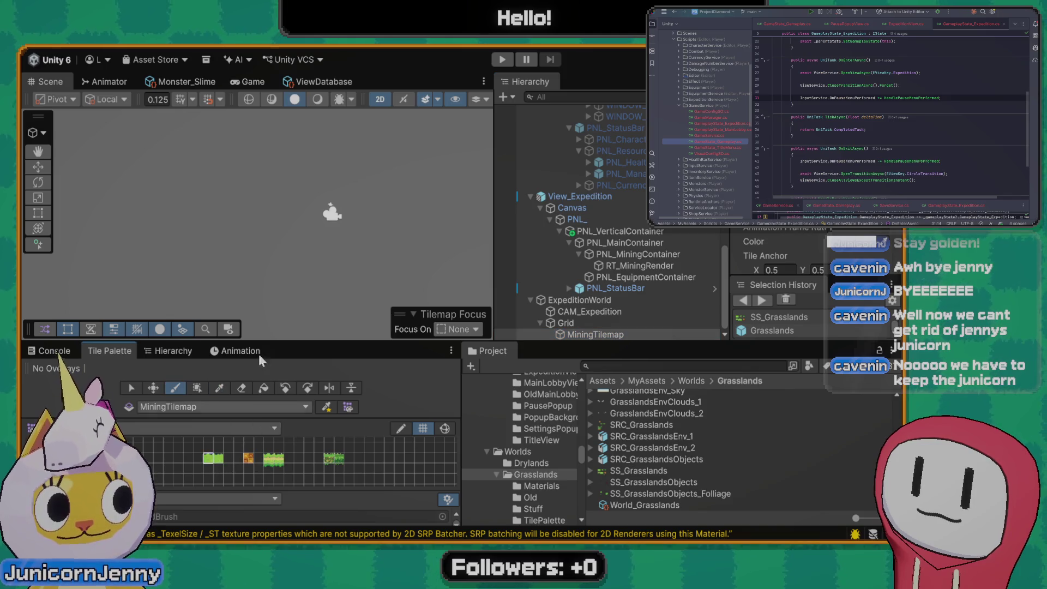
click(248, 458)
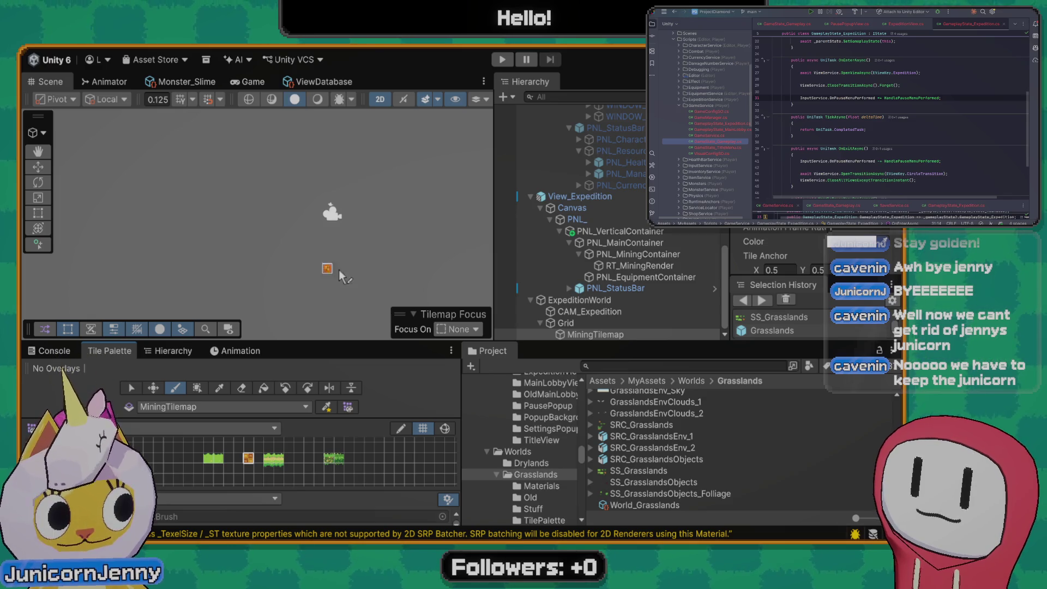
click(631, 472)
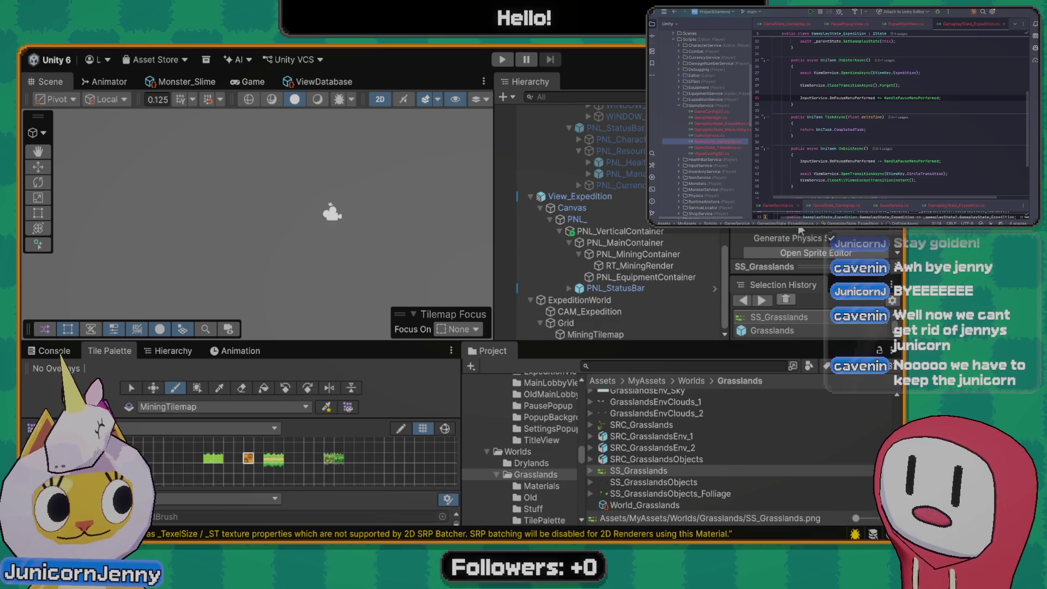
scroll(800, 231, down, 2)
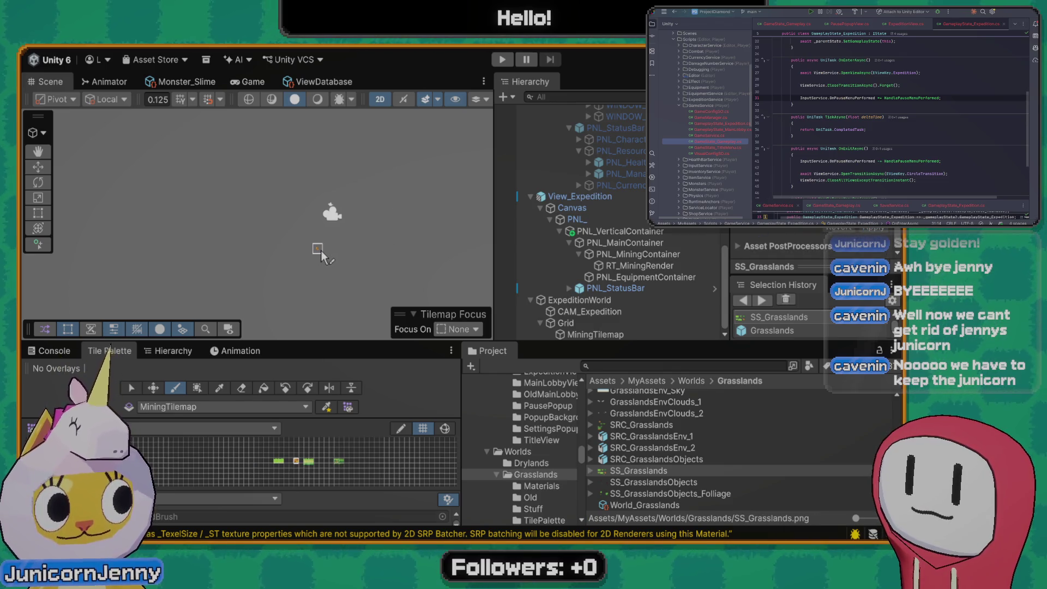
scroll(786, 243, up, 3)
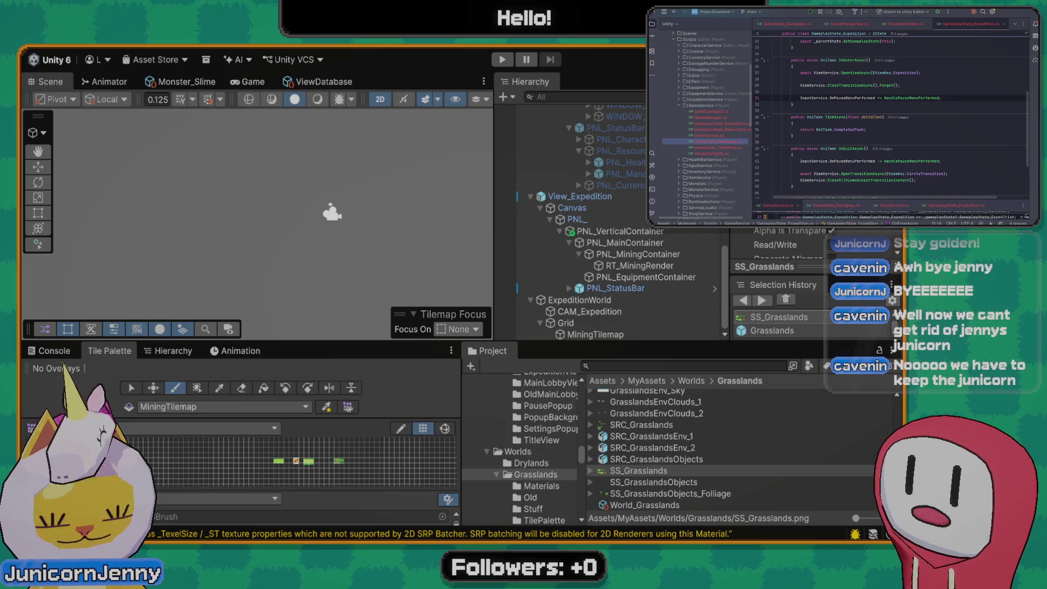
scroll(780, 243, down, 3)
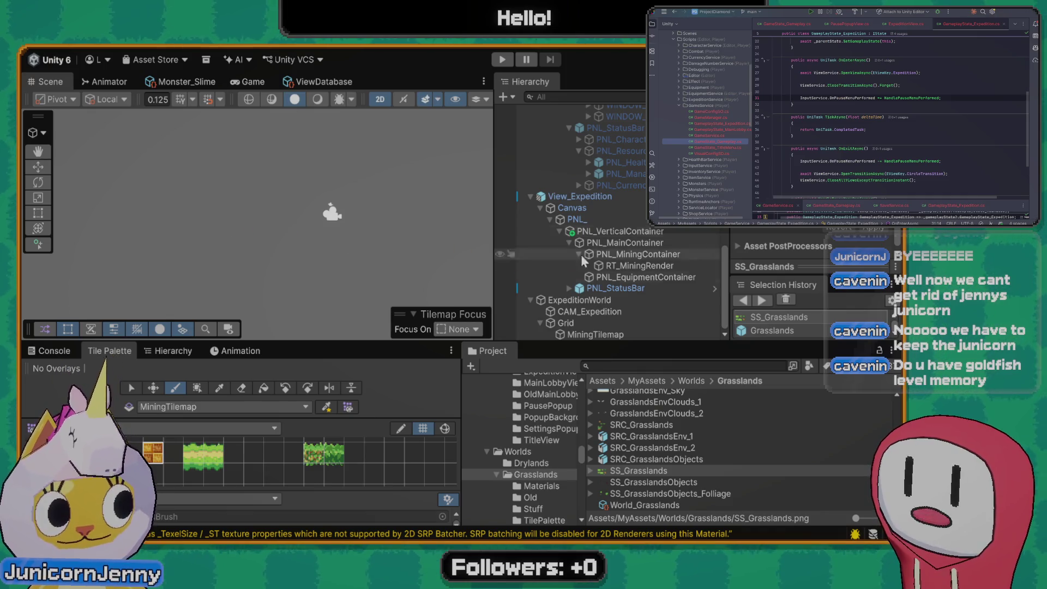
Frame ExpeditionWorld, select MiningTilemap and paint a winding loop of orange tiles
double_click(609, 301)
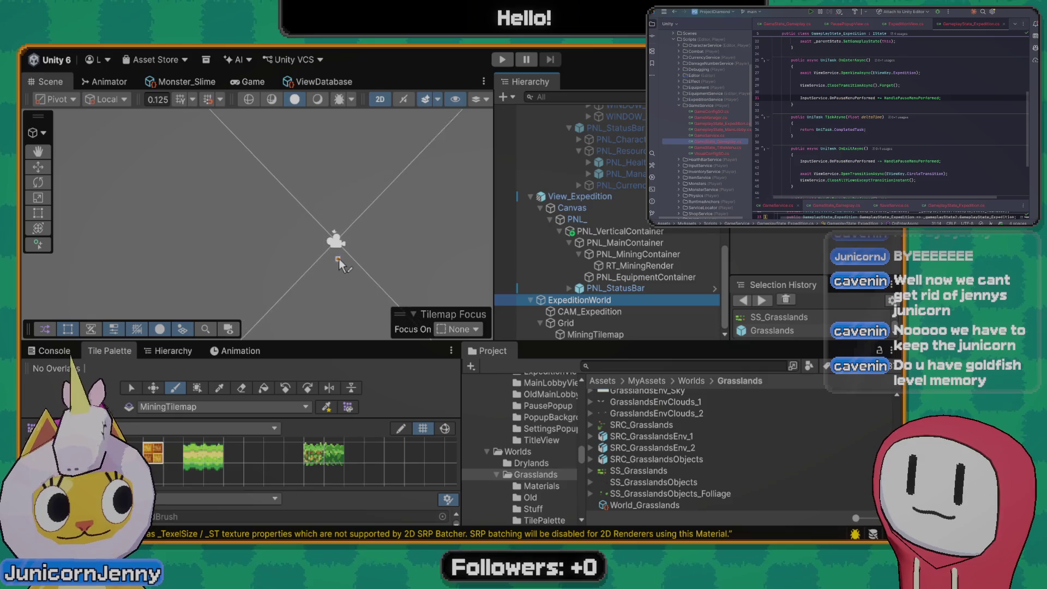
mouse_move(341, 273)
mouse_down()
mouse_move(321, 209)
mouse_move(335, 254)
mouse_up()
click(595, 334)
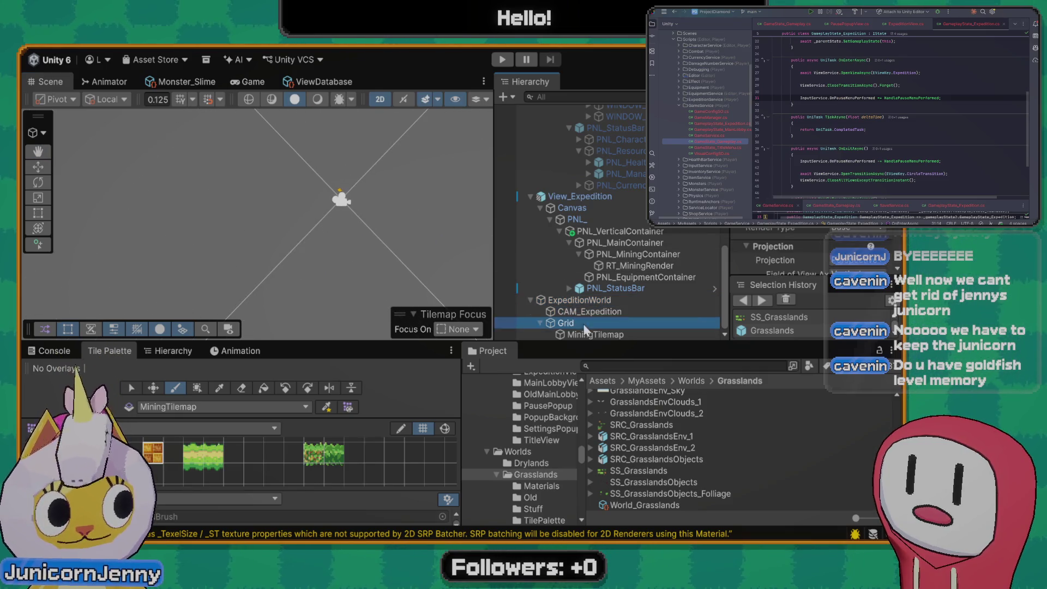
scroll(335, 226, up, 3)
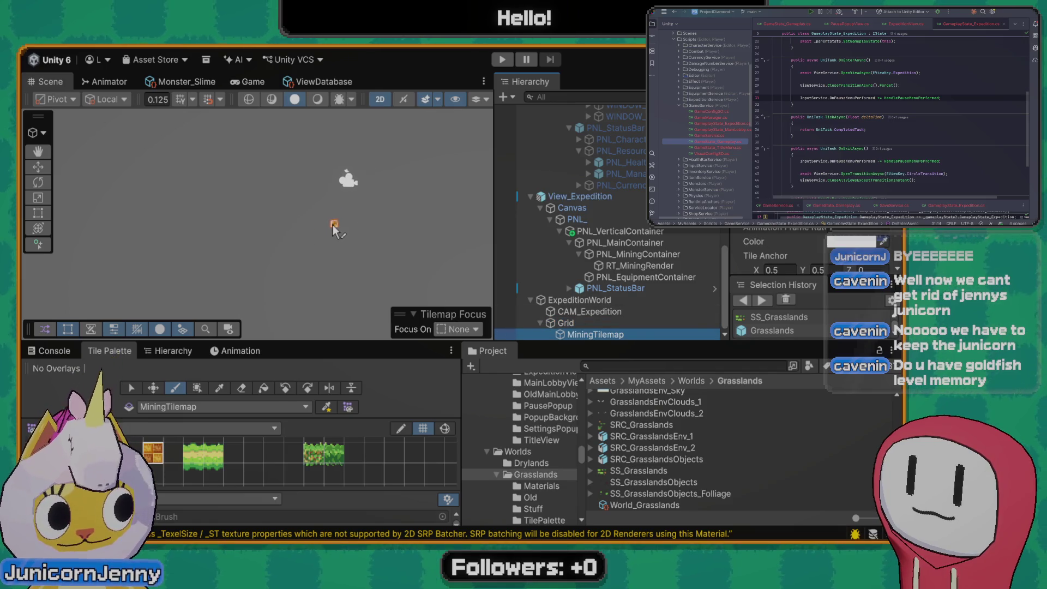
mouse_move(336, 149)
mouse_down()
mouse_move(450, 160)
mouse_move(312, 167)
mouse_up()
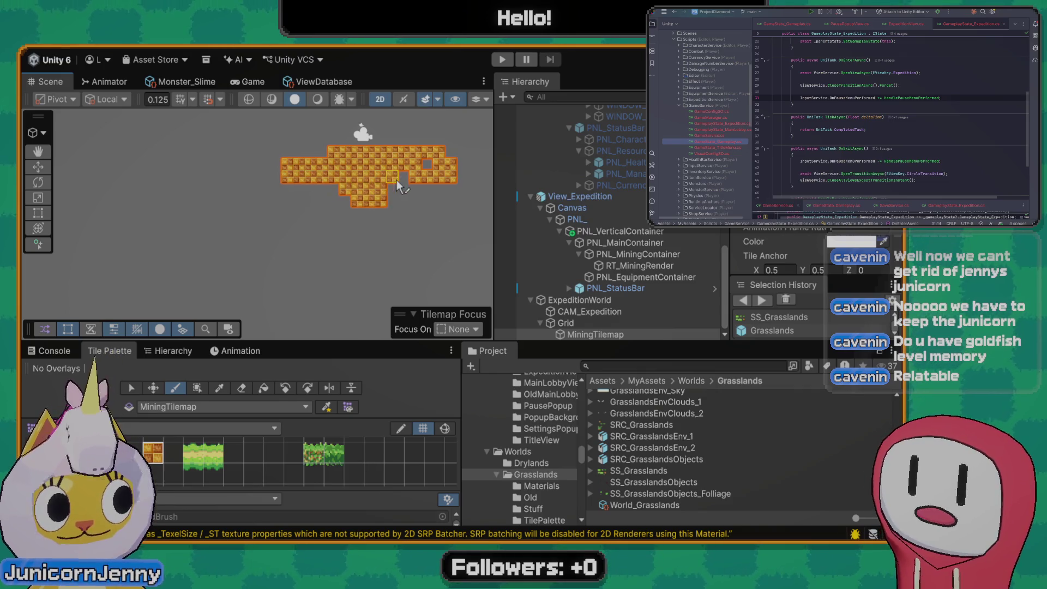
mouse_move(450, 182)
mouse_down()
mouse_move(443, 222)
mouse_move(306, 218)
mouse_move(288, 185)
mouse_move(376, 262)
mouse_move(453, 252)
mouse_up()
click(629, 278)
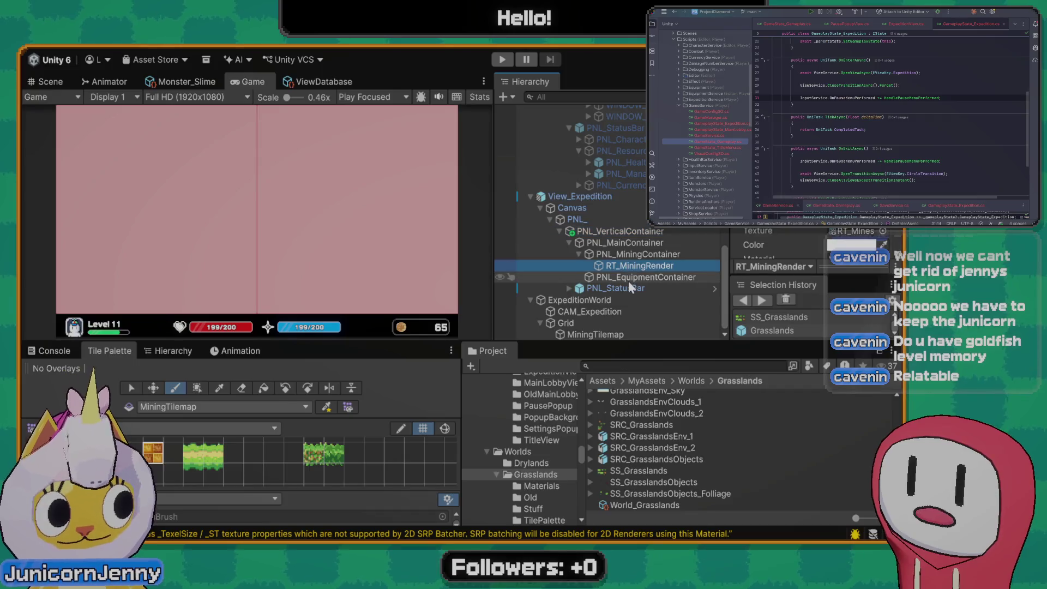
Inspect PNL_StatusBar, RT_MiningRender, PNL_MiningContainer, PNL_MainContainer and PNL_EquipmentContainer, then return to the Scene view
click(630, 289)
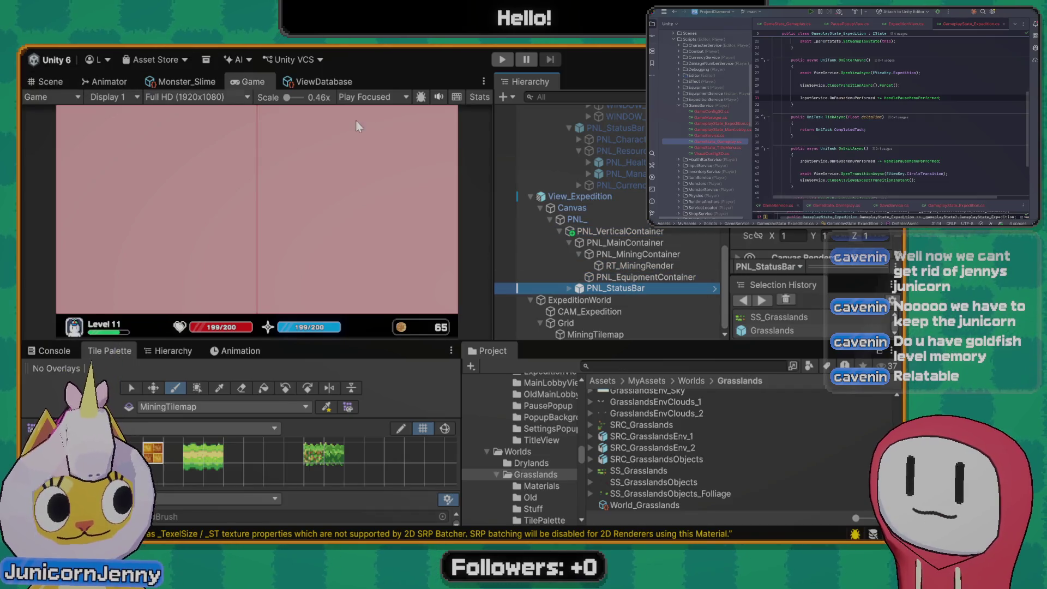
click(642, 277)
click(633, 265)
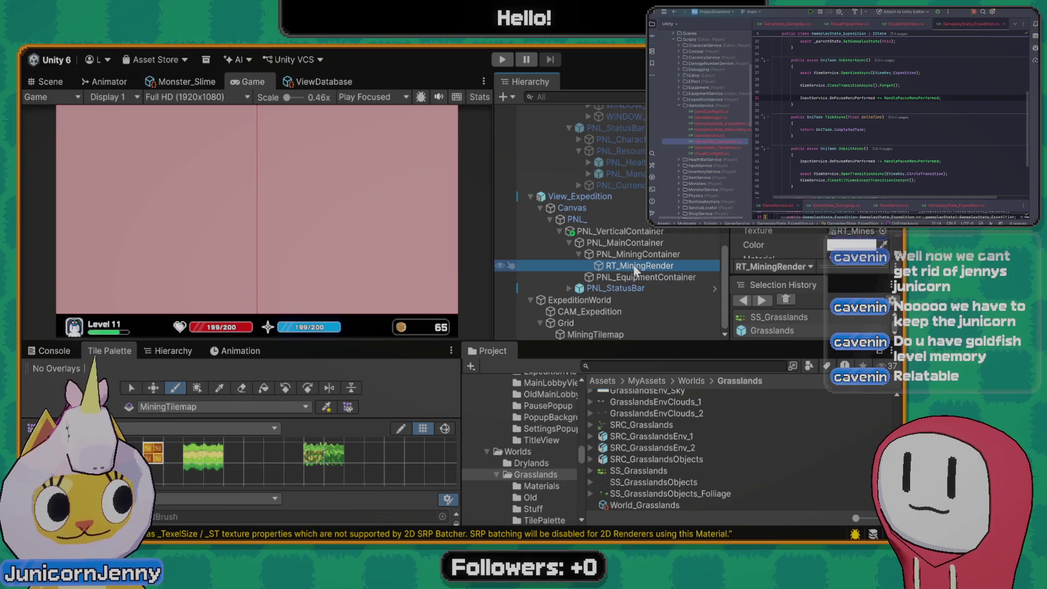
scroll(785, 240, down, 2)
scroll(786, 243, up, 1)
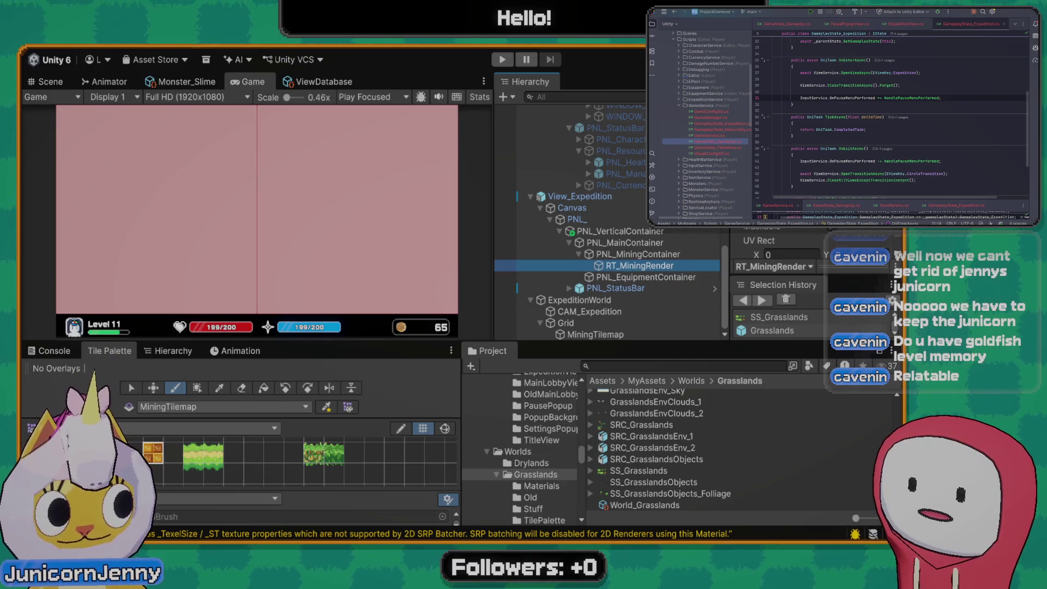
click(646, 255)
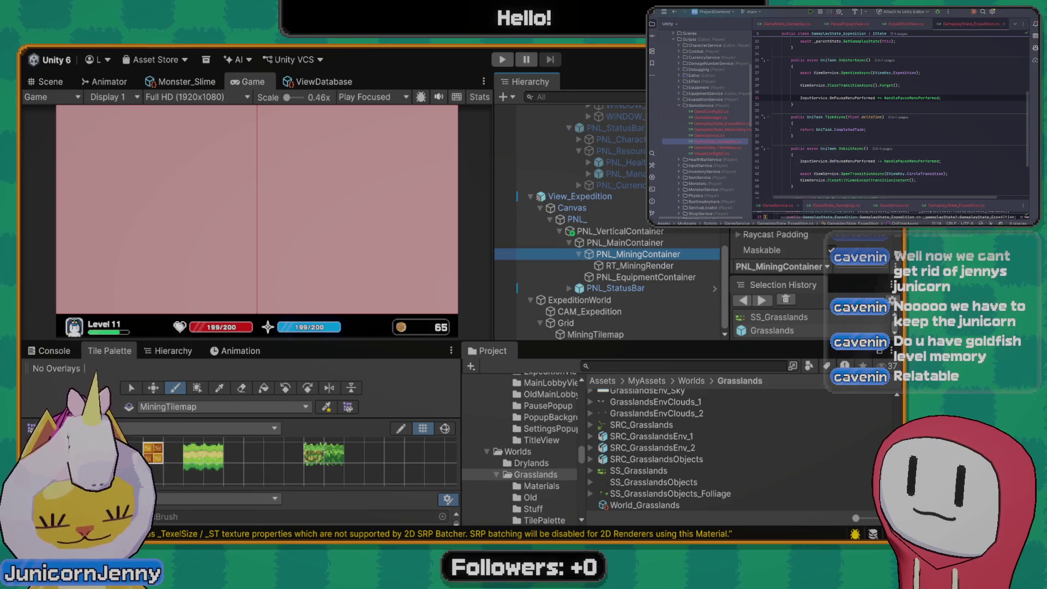
click(99, 352)
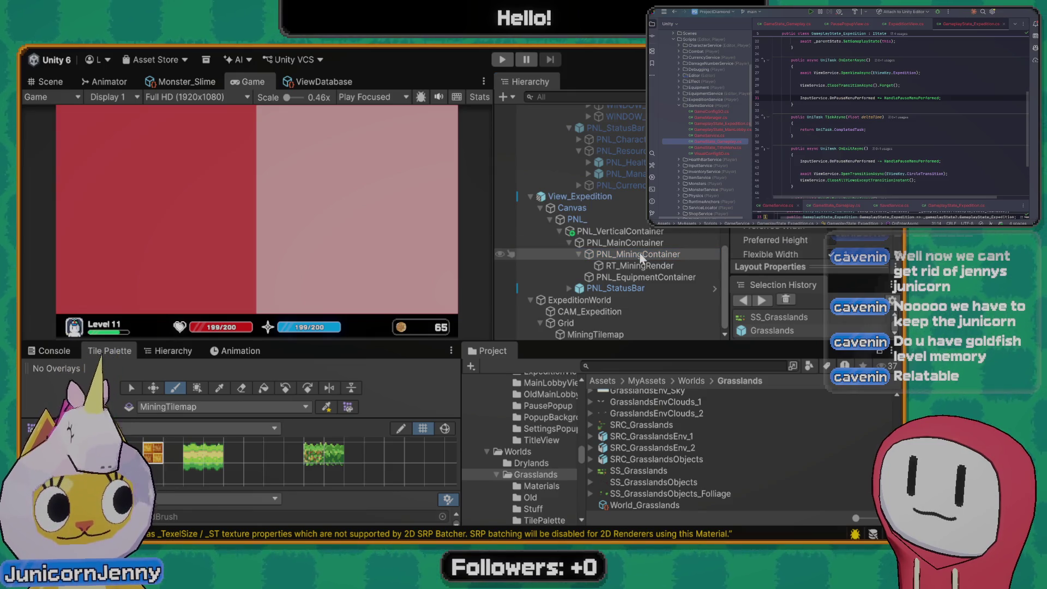
click(625, 243)
scroll(779, 242, up, 2)
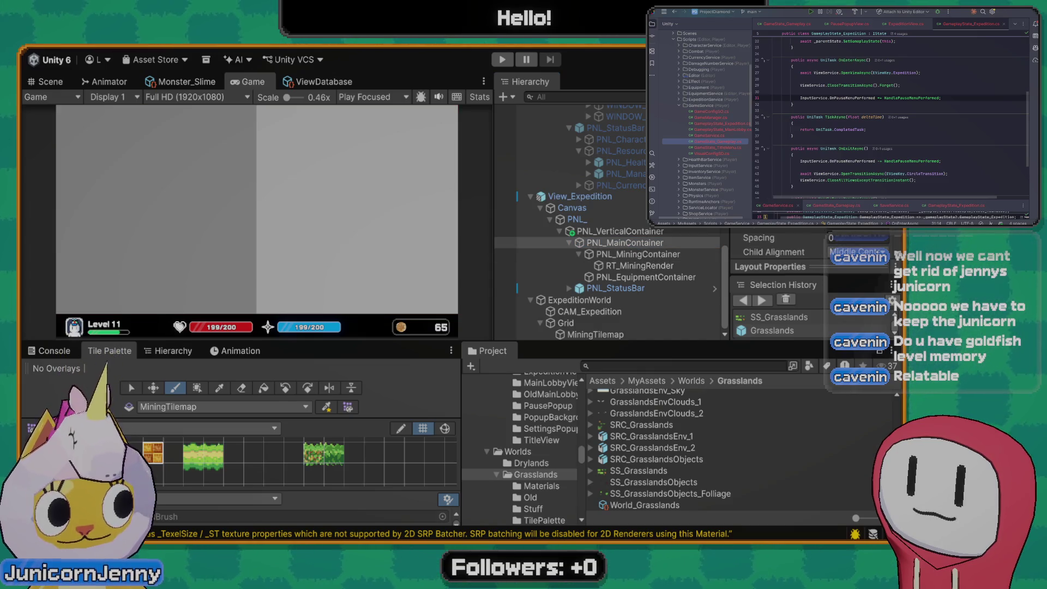
click(646, 267)
click(646, 278)
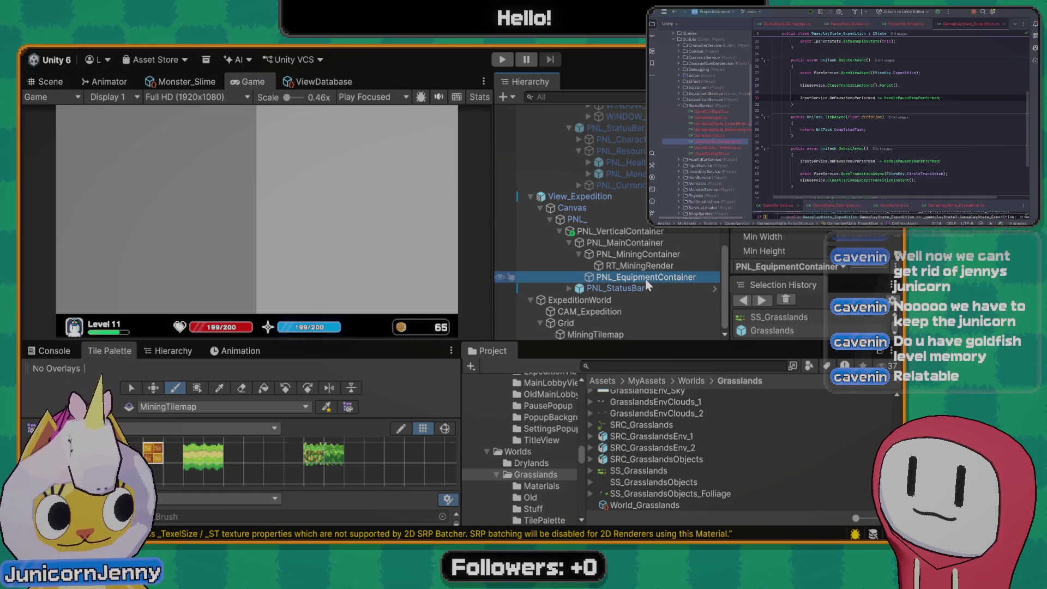
click(642, 267)
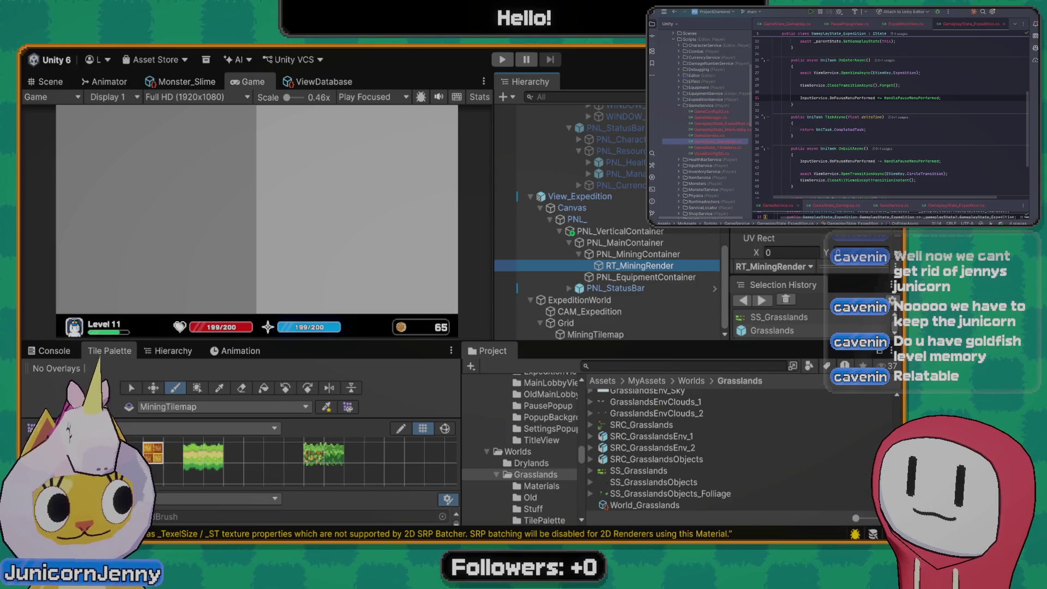
click(47, 81)
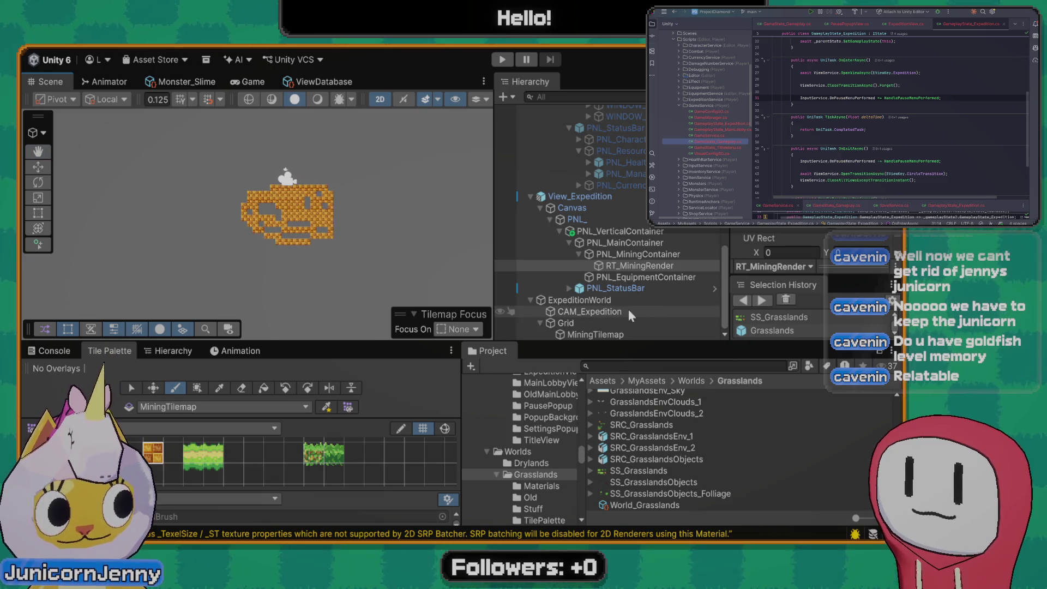
Select CAM_Expedition, switch the Scene view to 3D, and orbit around the tilemap
click(589, 311)
scroll(336, 236, down, 6)
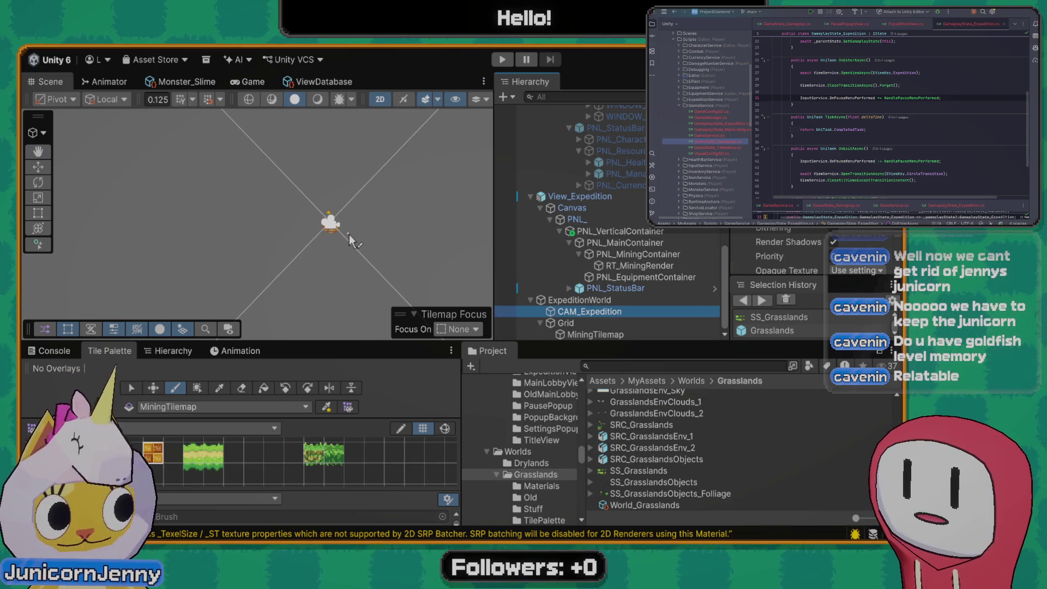
scroll(779, 256, up, 3)
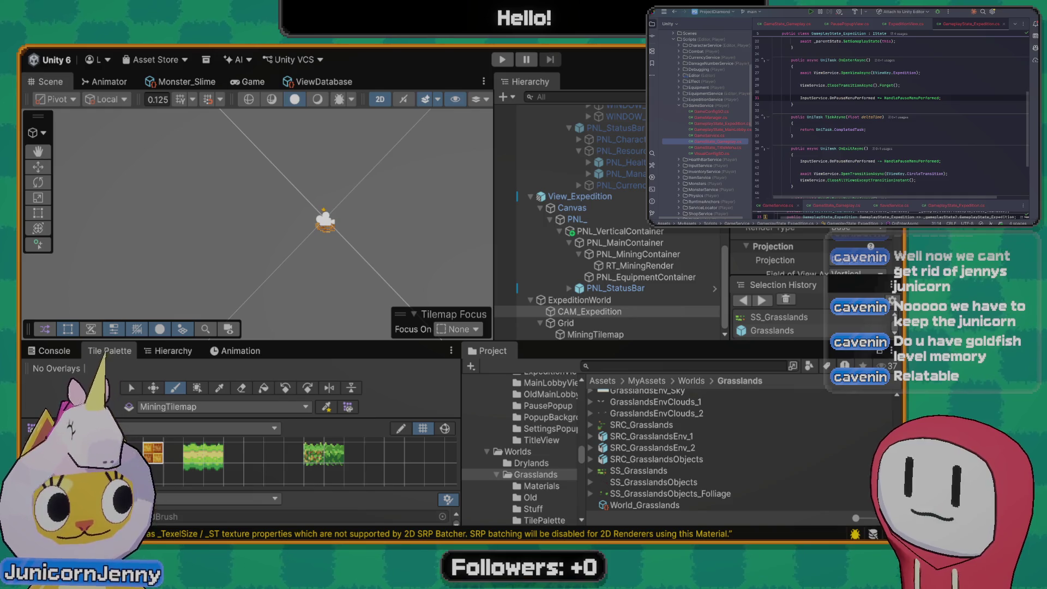
click(380, 100)
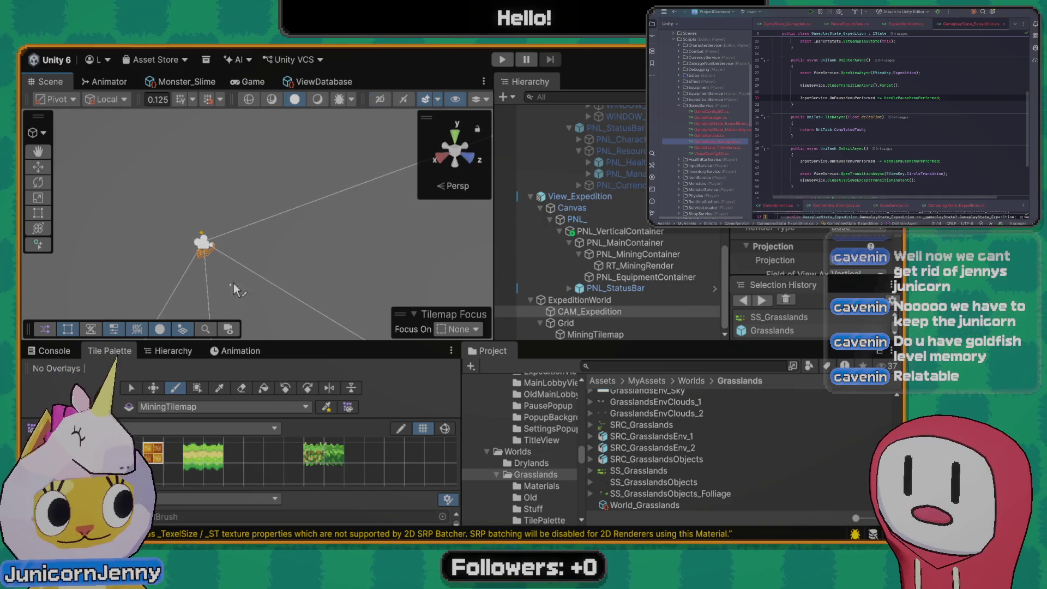
mouse_move(188, 267)
mouse_down()
mouse_move(164, 297)
mouse_move(241, 306)
mouse_move(263, 321)
mouse_move(266, 298)
mouse_move(236, 267)
mouse_move(325, 267)
mouse_move(332, 256)
mouse_move(414, 289)
mouse_move(365, 252)
mouse_move(306, 254)
mouse_move(374, 248)
mouse_up()
Use the move tool to drag CAM_Expedition back along its blue Z axis from a side view
key(w)
scroll(261, 242, down, 5)
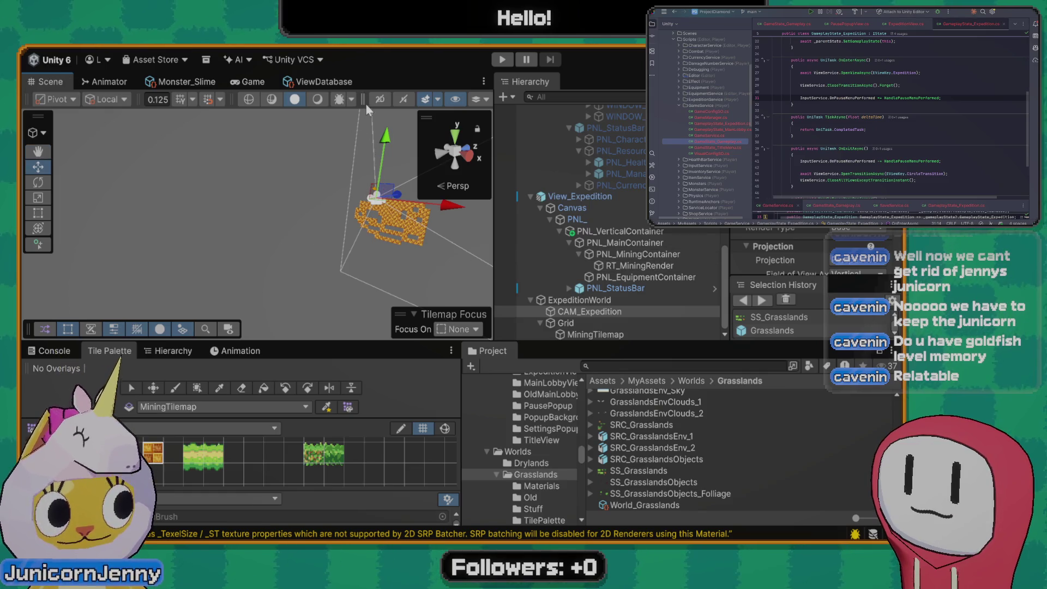
click(381, 98)
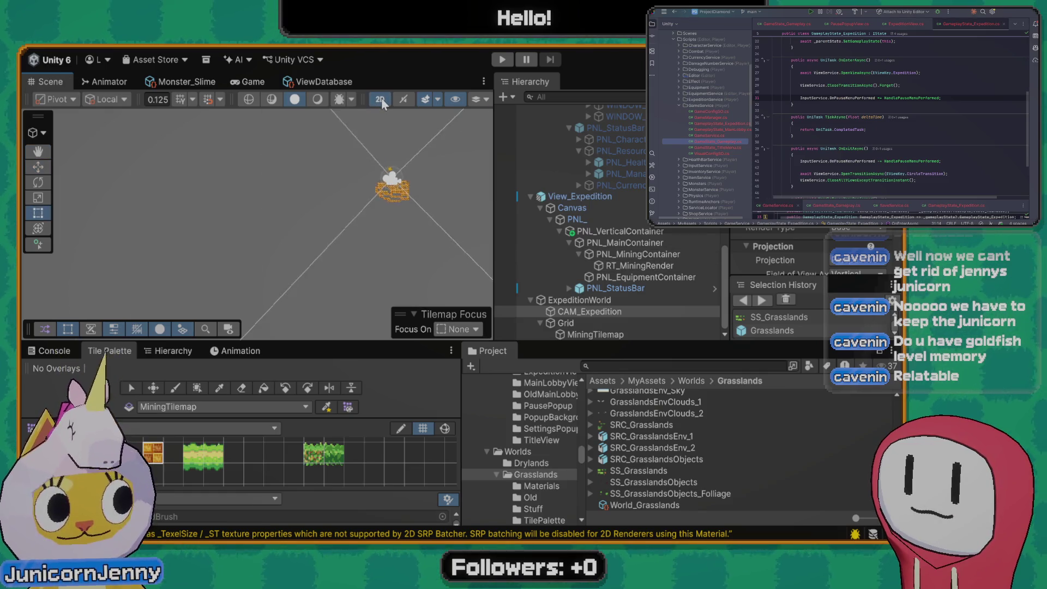
key(t)
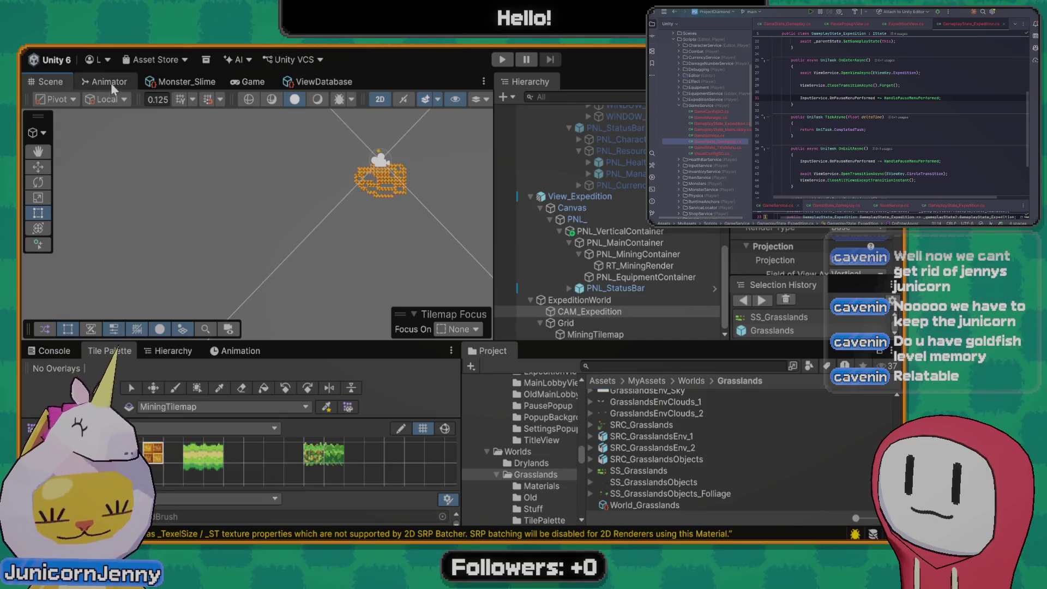
click(381, 98)
key(w)
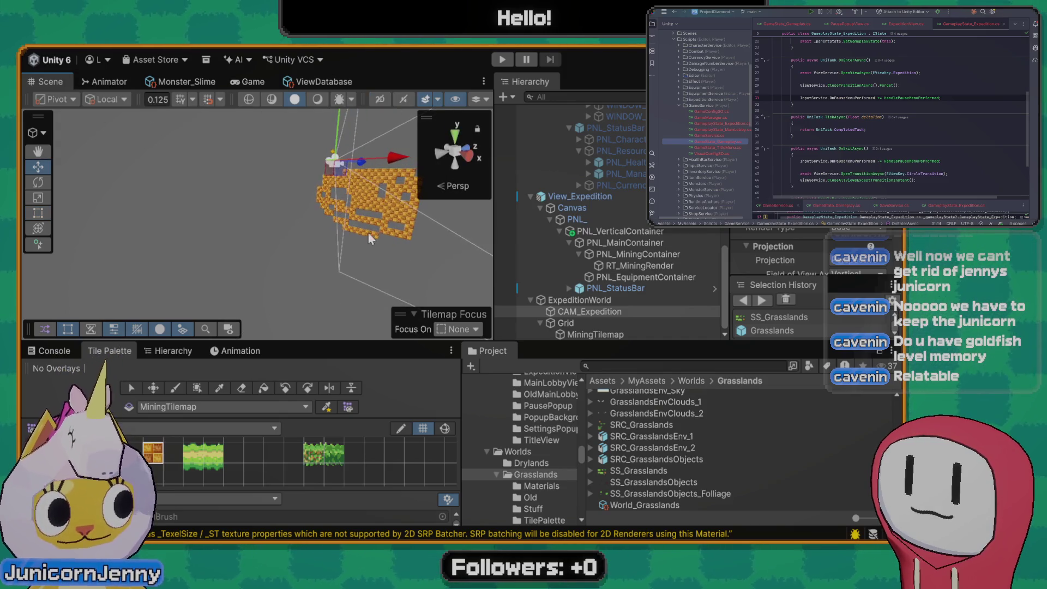
drag(374, 221, 260, 243)
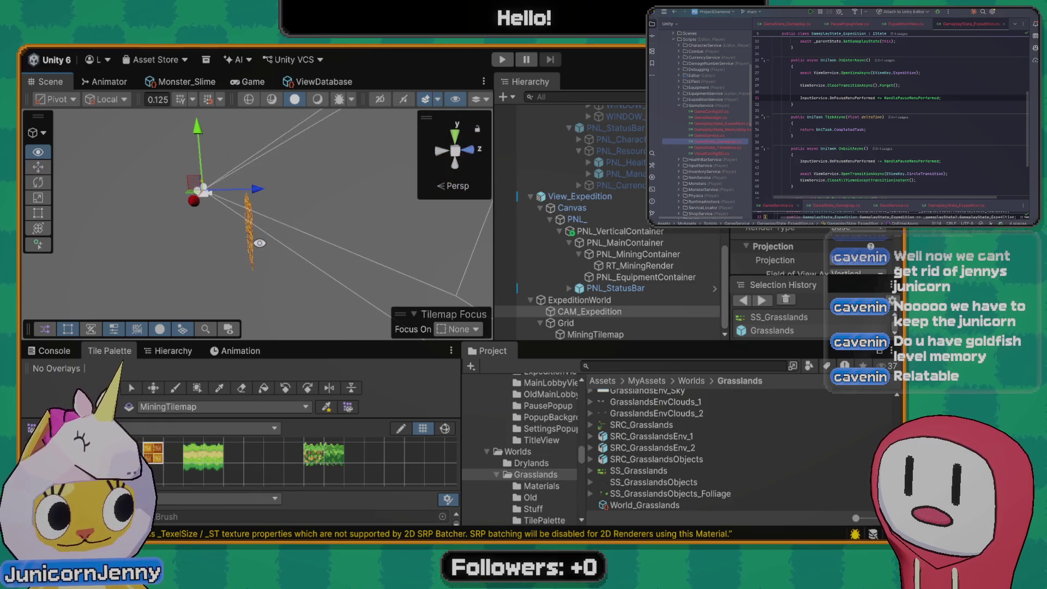
mouse_move(256, 188)
mouse_down()
mouse_move(202, 256)
mouse_move(393, 241)
mouse_move(230, 252)
mouse_up()
drag(224, 181, 157, 190)
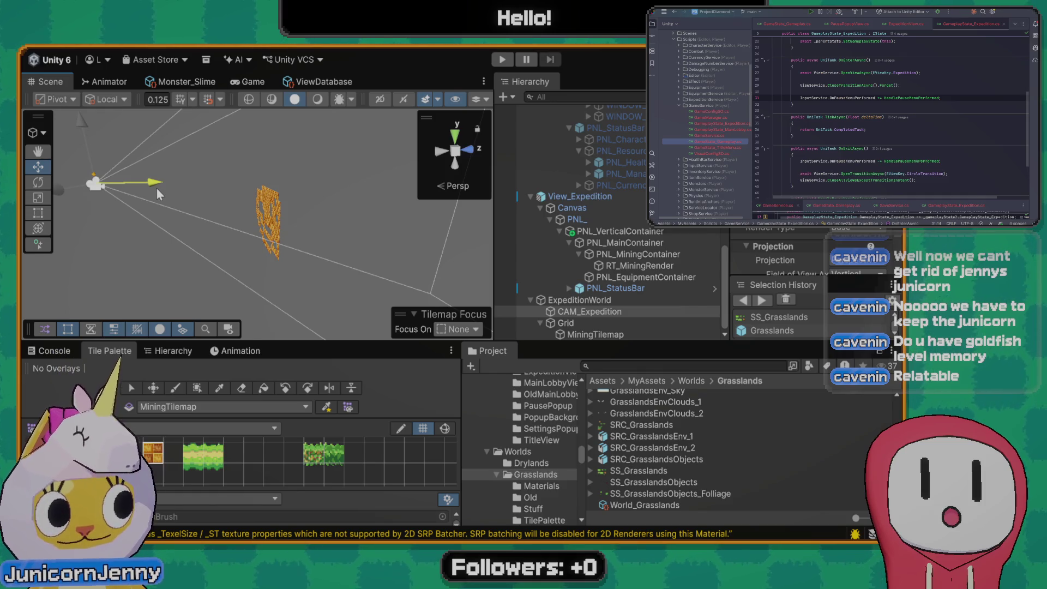
drag(156, 188, 145, 192)
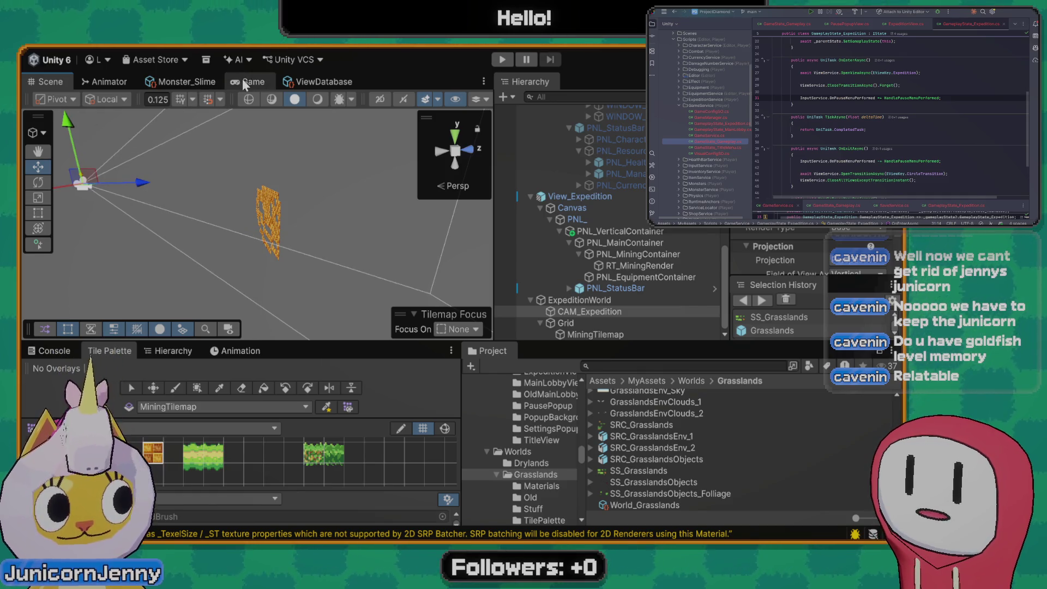
Check the Game view, then review CAM_Expedition's settings in a widened Inspector
click(244, 80)
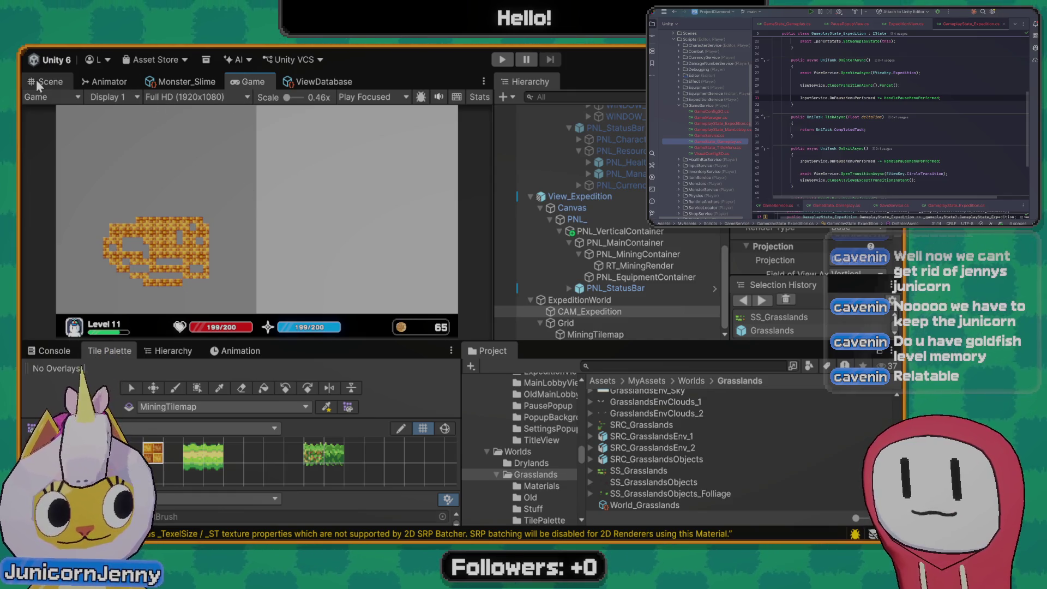
click(589, 312)
scroll(844, 250, down, 10)
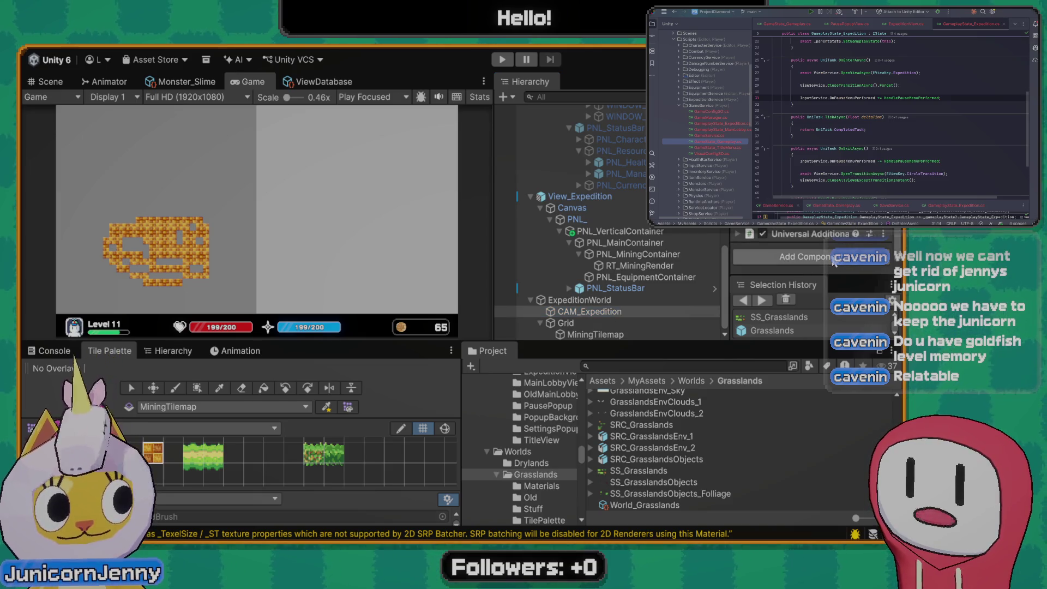
scroll(833, 262, up, 2)
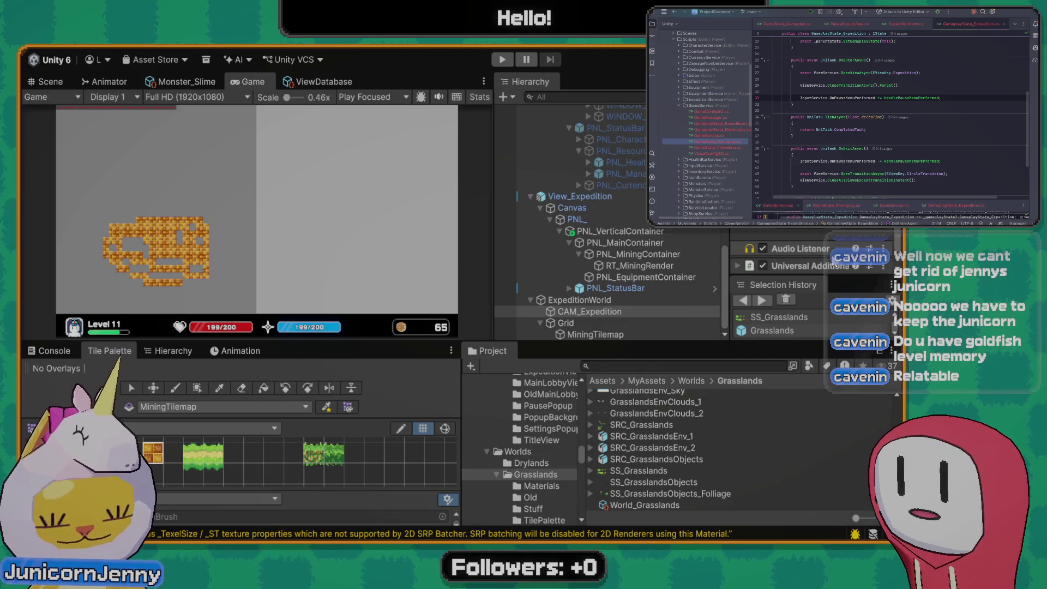
scroll(840, 246, down, 2)
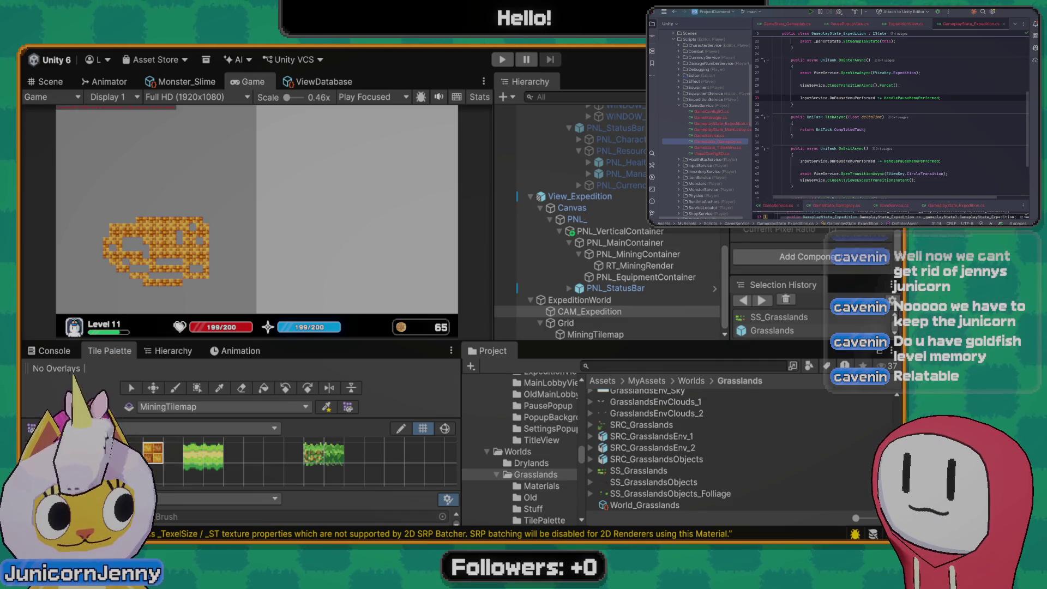
mouse_move(728, 272)
mouse_down()
mouse_move(660, 273)
mouse_move(672, 273)
mouse_up()
scroll(154, 114, up, 5)
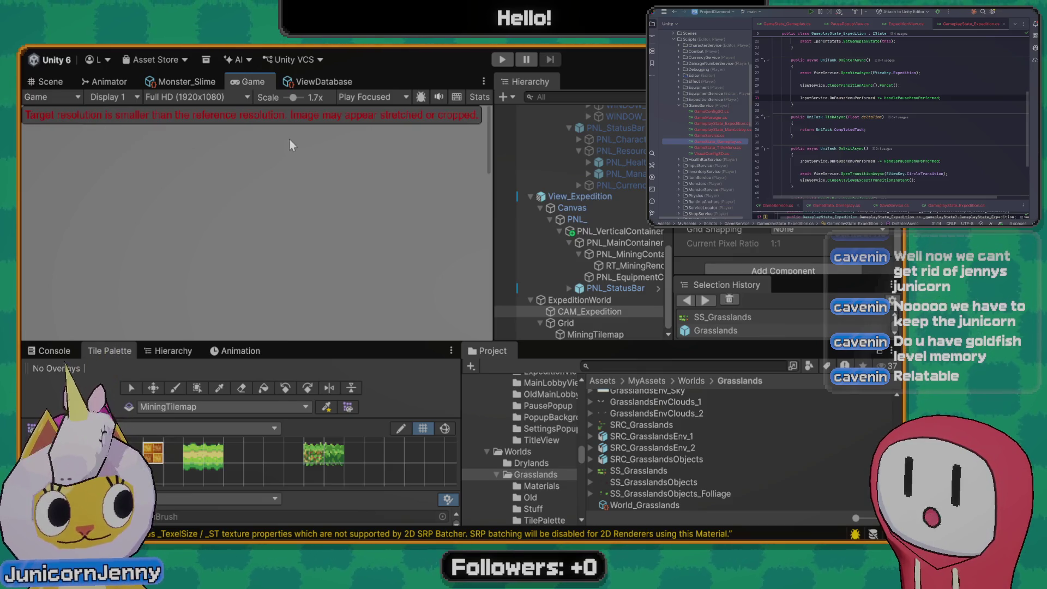
drag(289, 139, 242, 153)
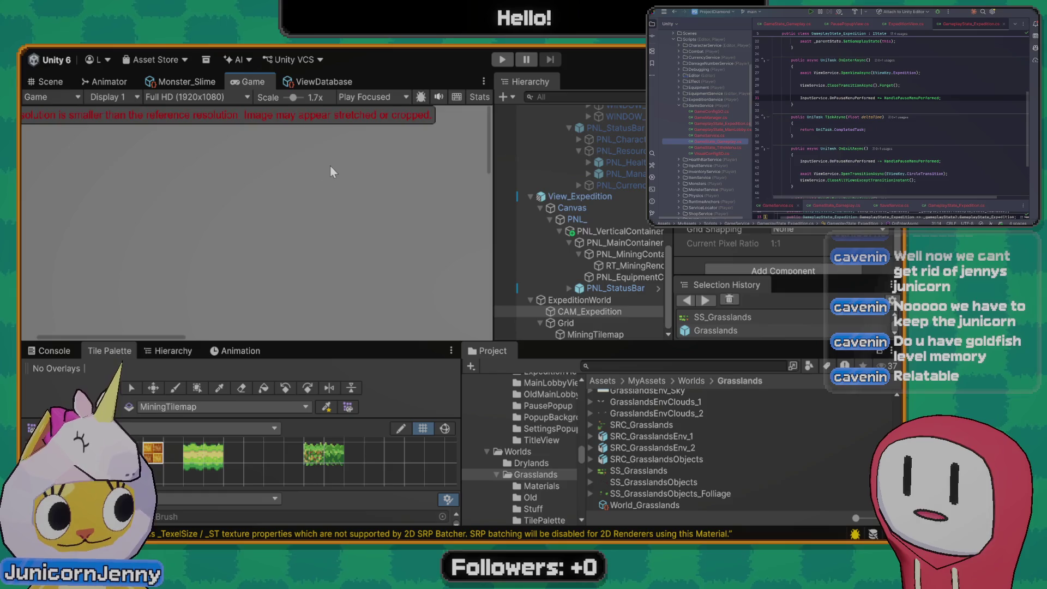
scroll(298, 172, down, 5)
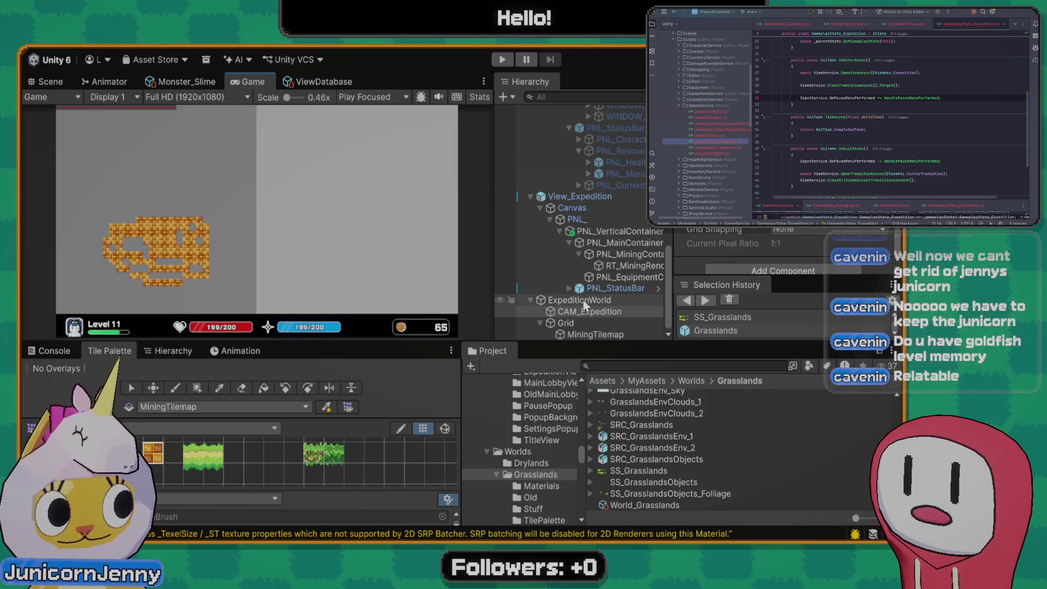
Review the ExpeditionWorld and MiningTilemap settings, then go back to the Scene view
click(589, 335)
click(594, 311)
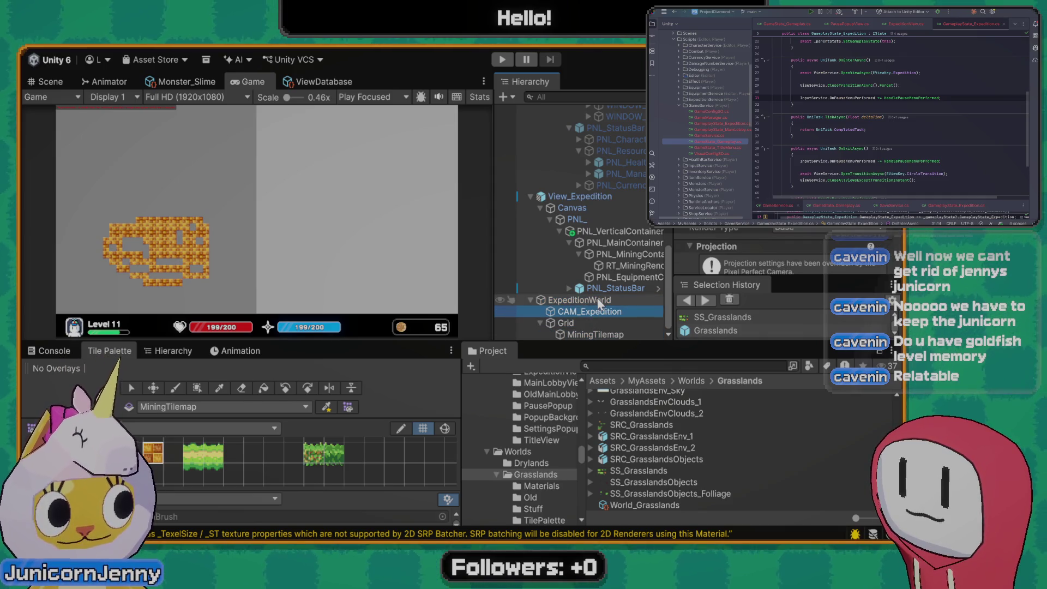
click(598, 301)
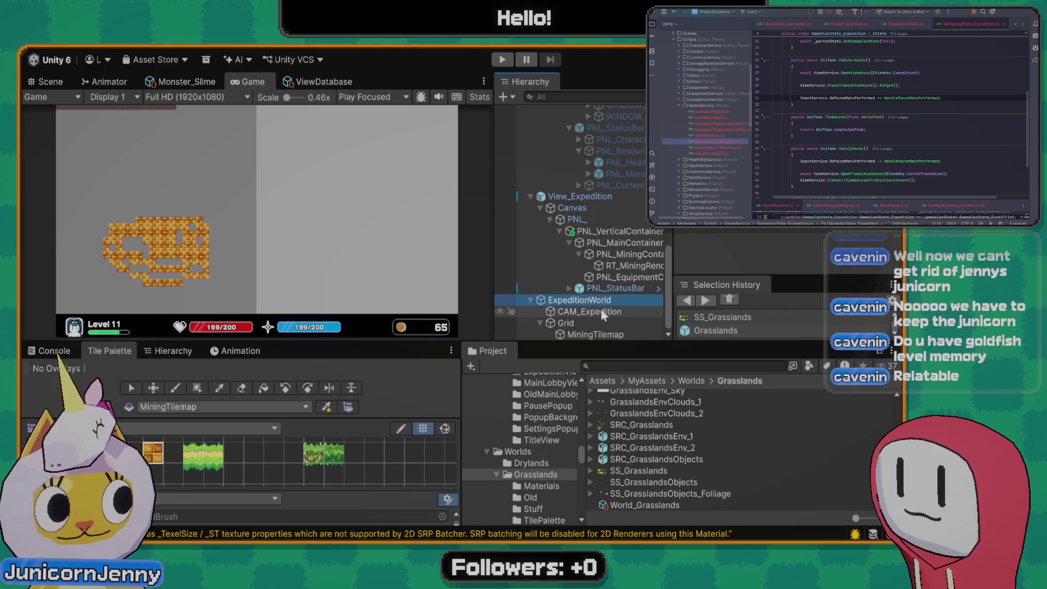
click(589, 311)
click(576, 334)
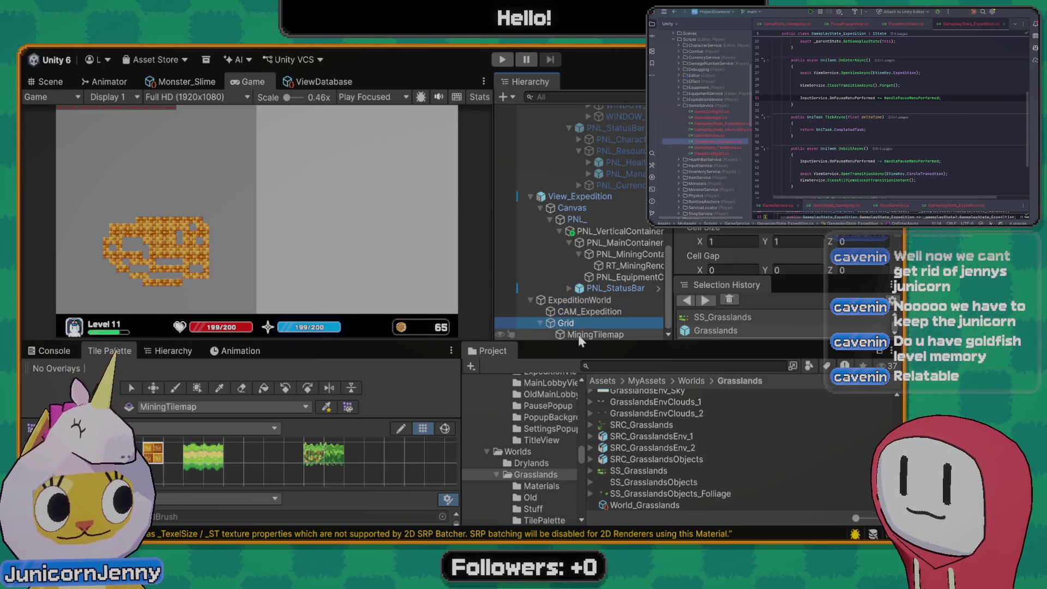
click(60, 78)
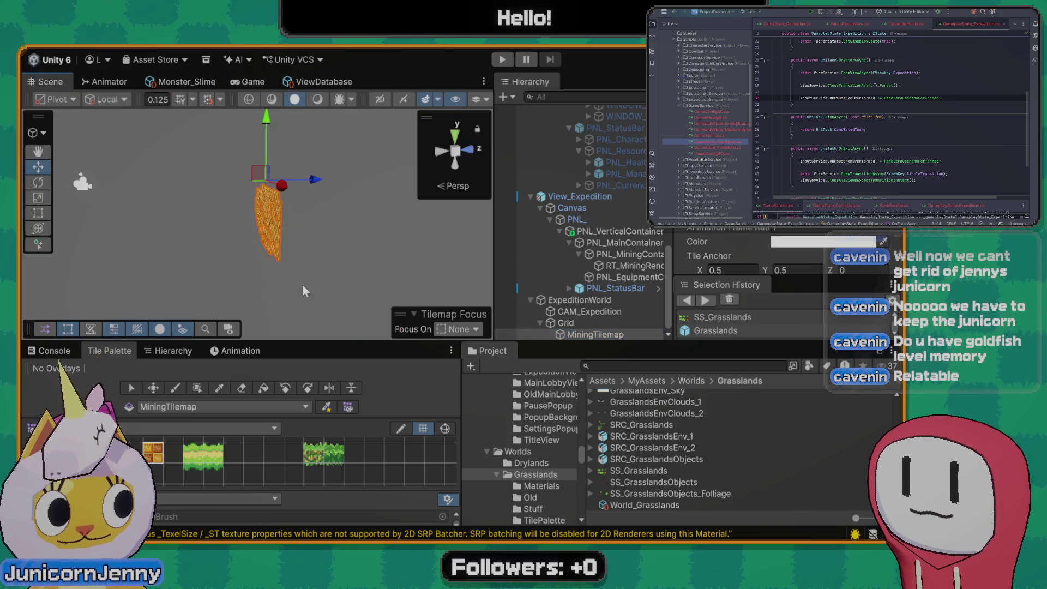
scroll(296, 234, up, 5)
scroll(297, 236, down, 5)
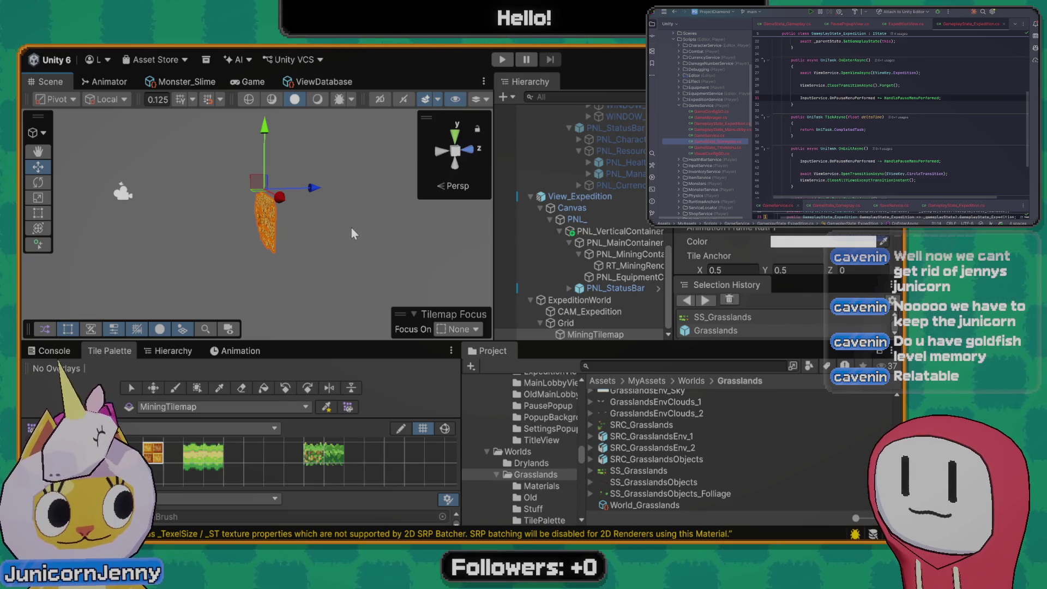
Pick the orange block tile and look through the SS_Grasslands sprite sheet's import settings
click(151, 457)
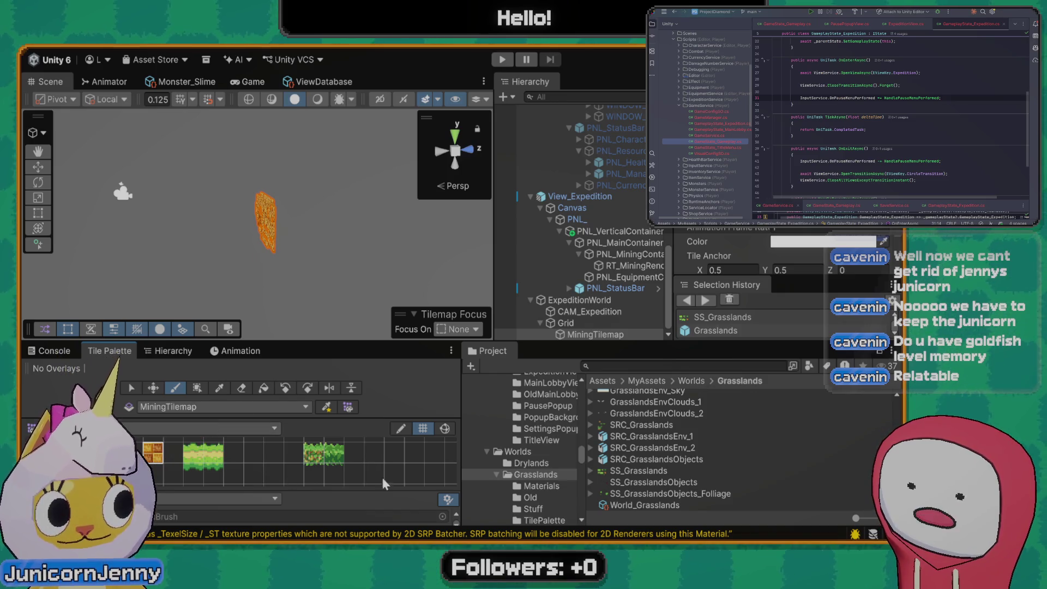
click(638, 470)
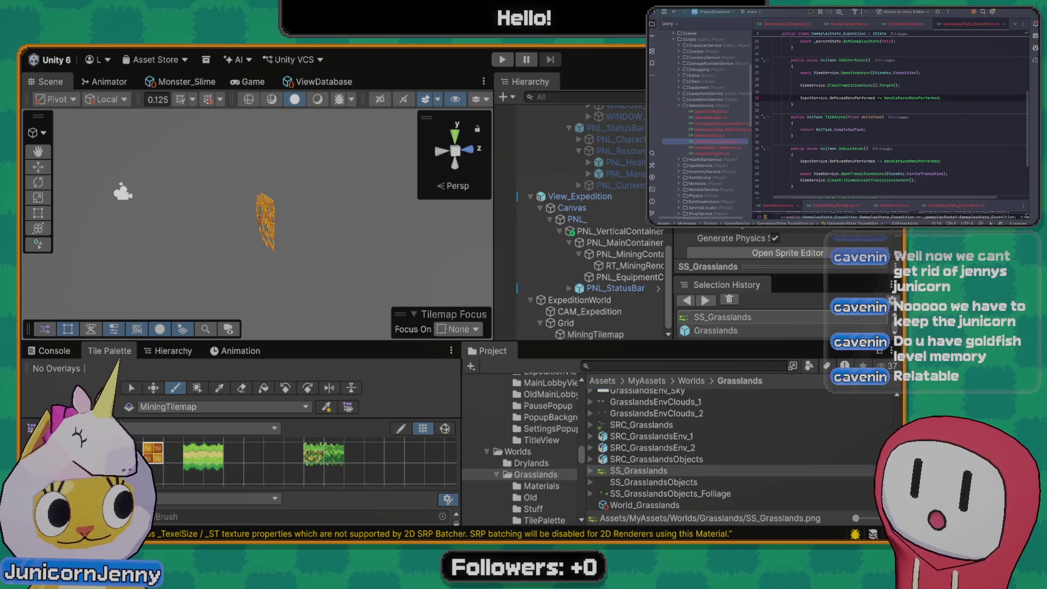
scroll(752, 245, down, 2)
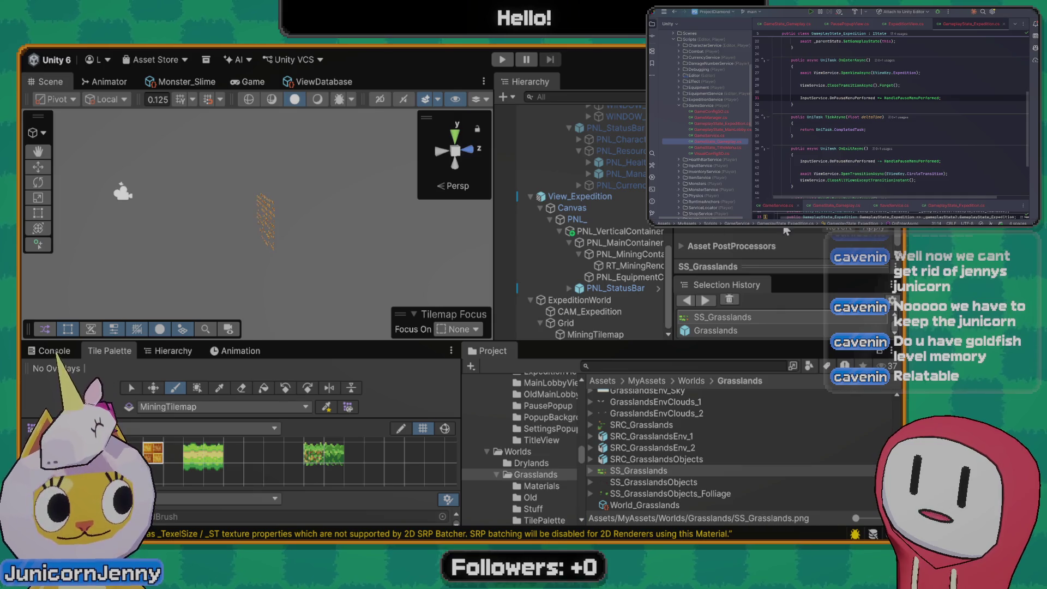
scroll(344, 461, down, 3)
scroll(270, 241, up, 5)
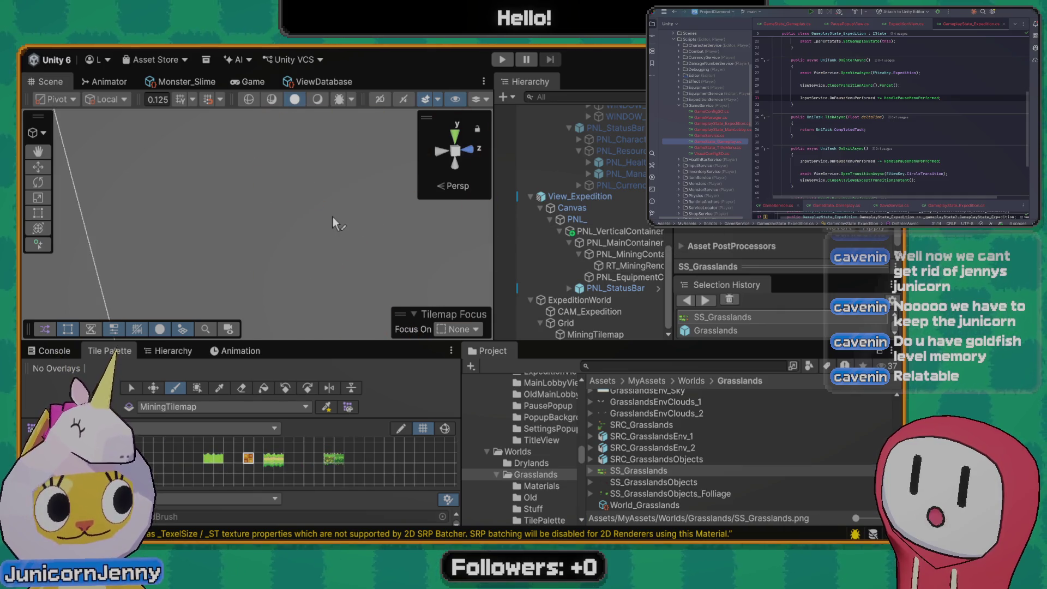
scroll(332, 215, down, 2)
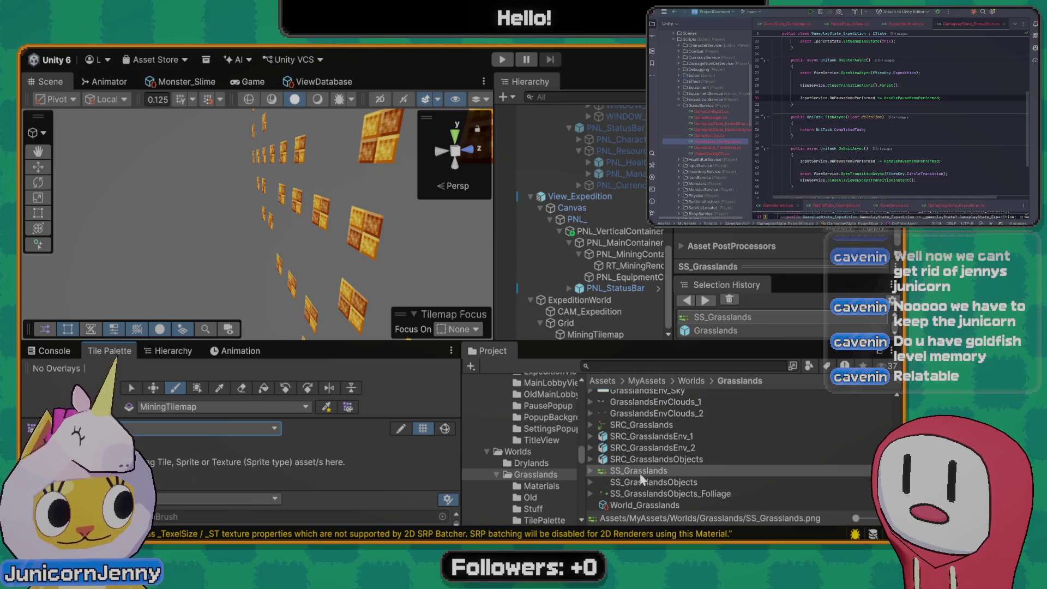
Add the SS_Grasslands sprites to the Tile Palette, pick the orange tile, and inspect the Grid
mouse_move(642, 473)
mouse_down()
mouse_move(200, 466)
mouse_move(171, 454)
mouse_move(231, 469)
mouse_up()
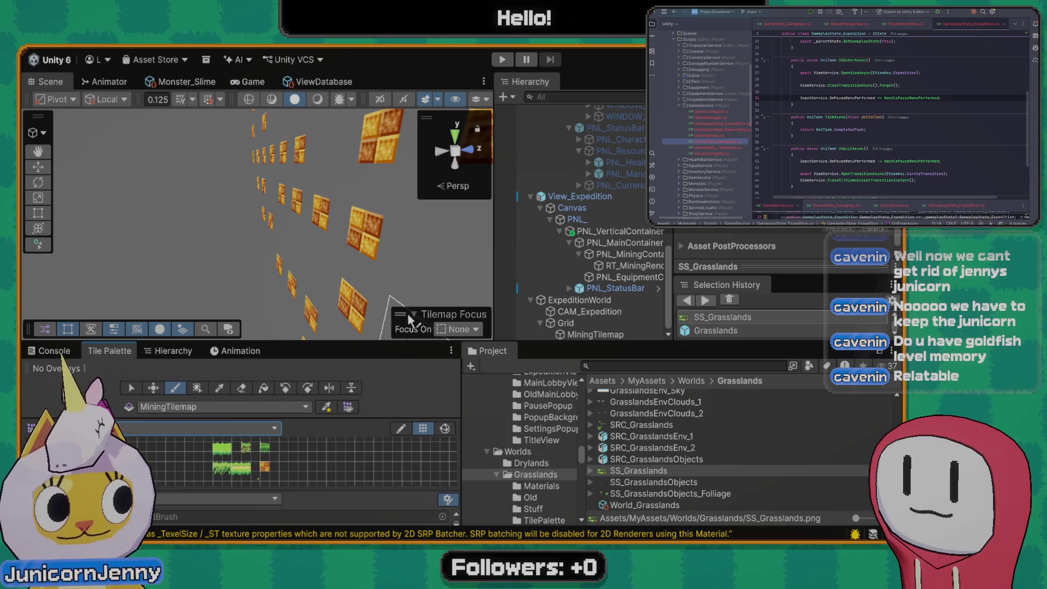
click(267, 466)
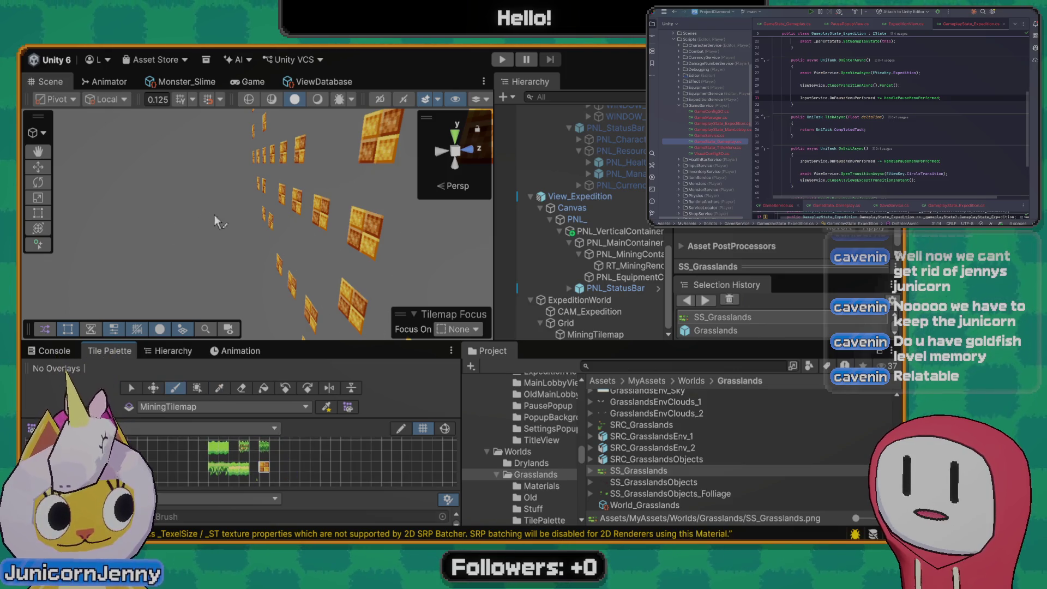
click(603, 322)
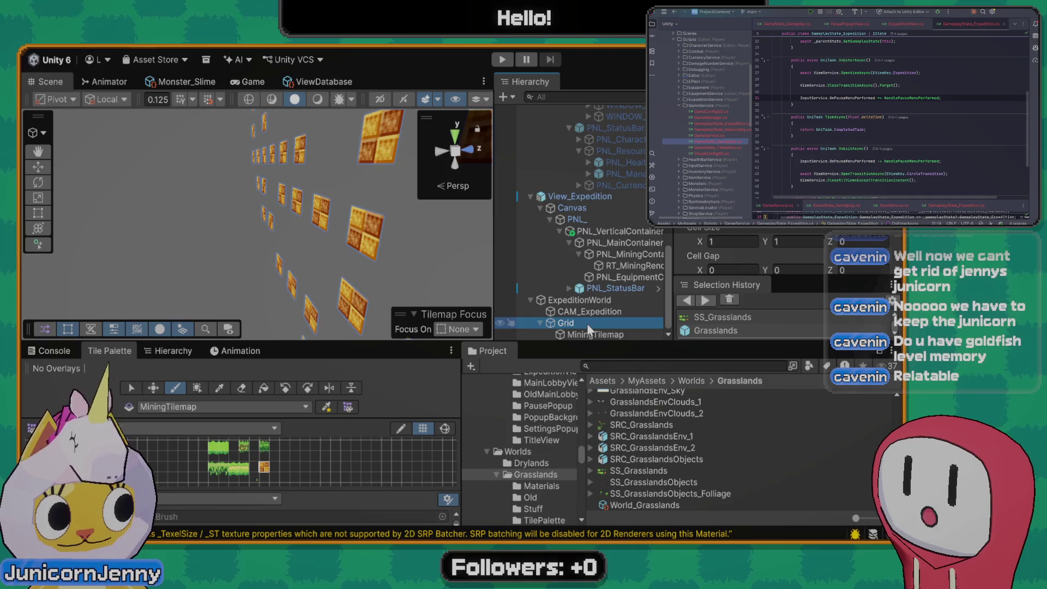
scroll(587, 323, up, 1)
click(587, 323)
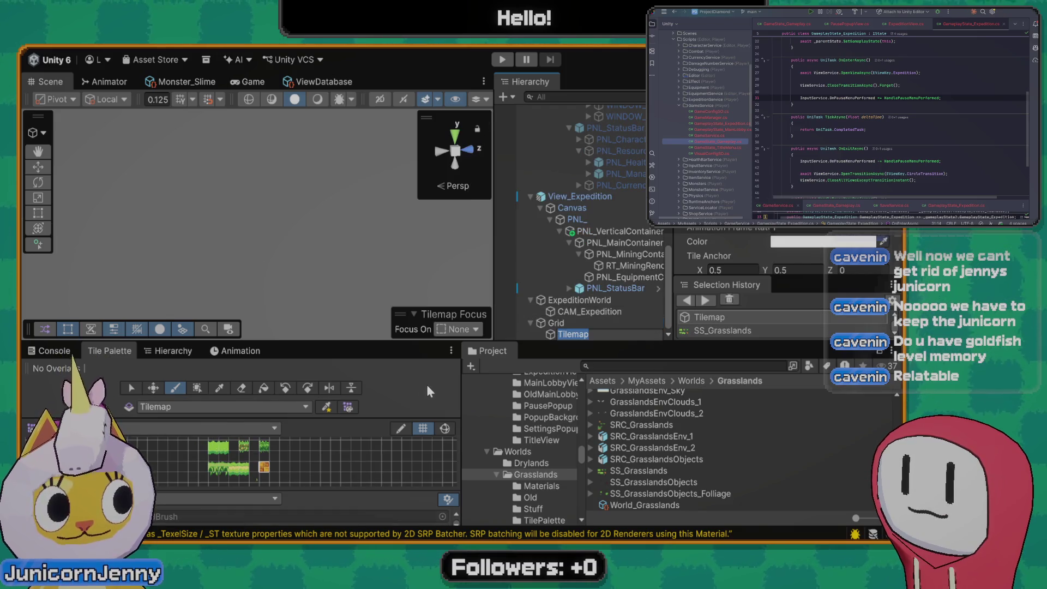
Move the Grid inside ExpeditionWorld and select its Tilemap for painting
click(559, 325)
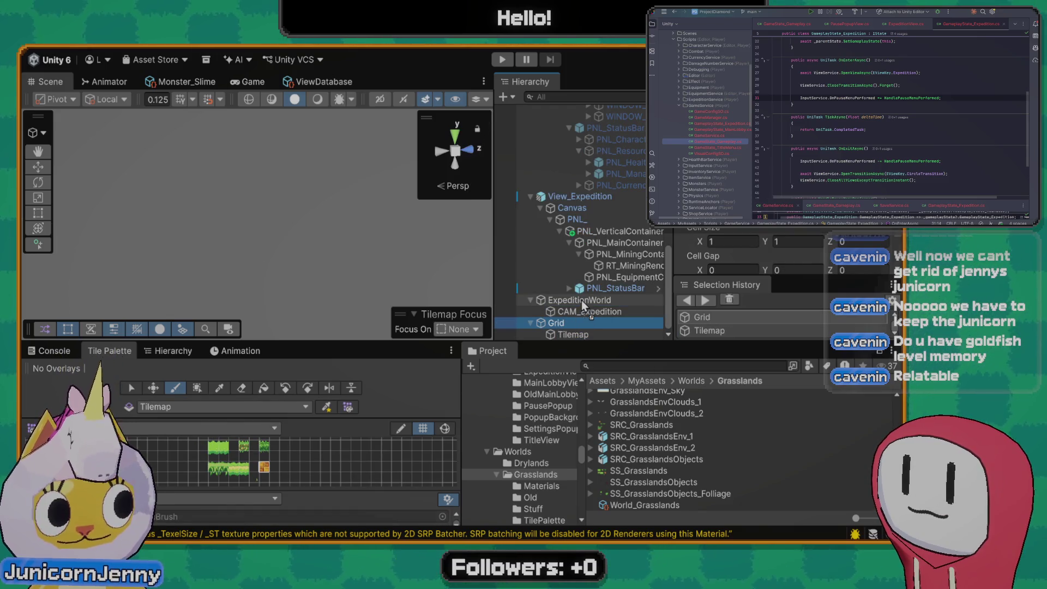
drag(581, 300, 581, 300)
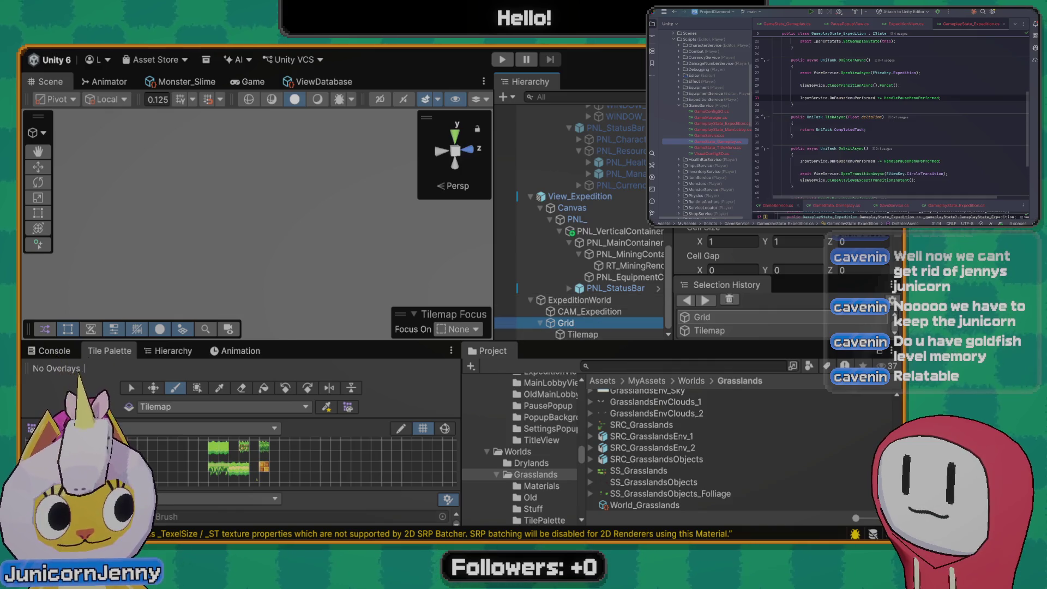
click(581, 335)
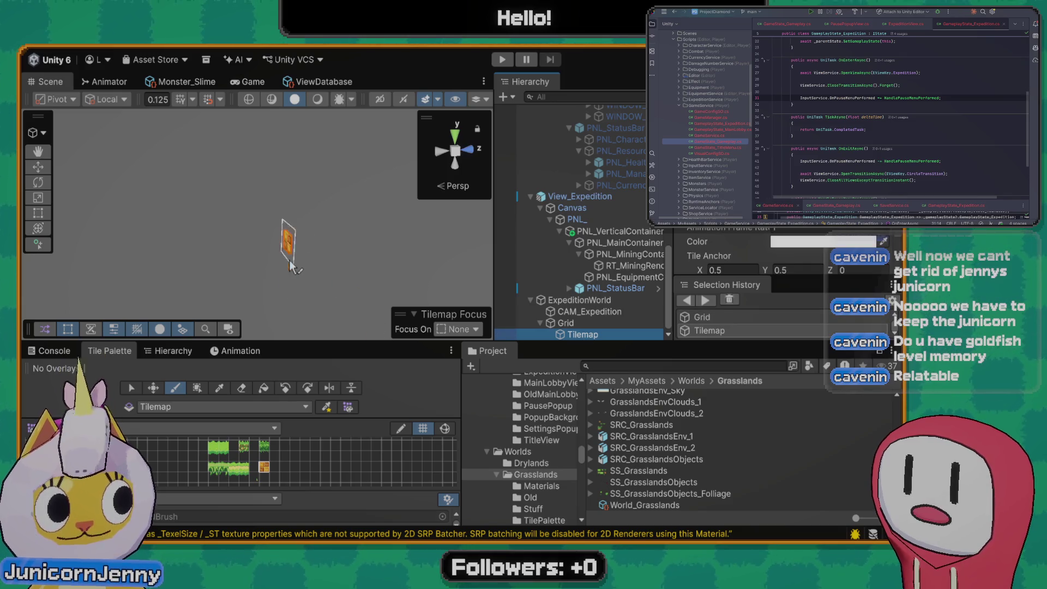
mouse_move(293, 267)
mouse_down()
mouse_move(319, 240)
mouse_move(330, 273)
mouse_move(417, 261)
mouse_up()
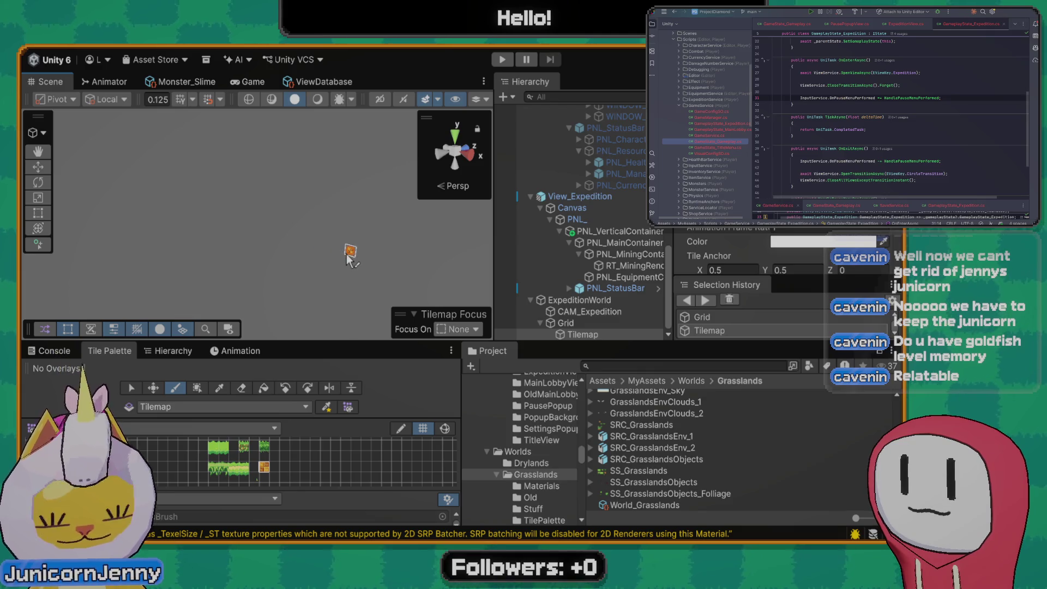
scroll(349, 260, up, 3)
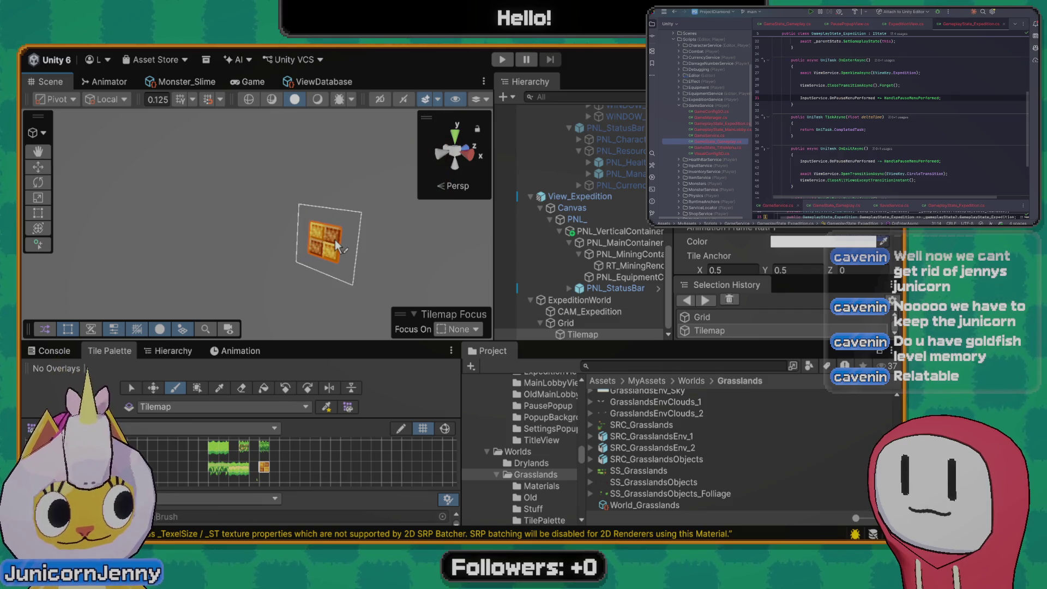
Paint orange blocks on the Tilemap, undo the extras, and frame the remaining tile
click(404, 264)
click(330, 171)
click(408, 169)
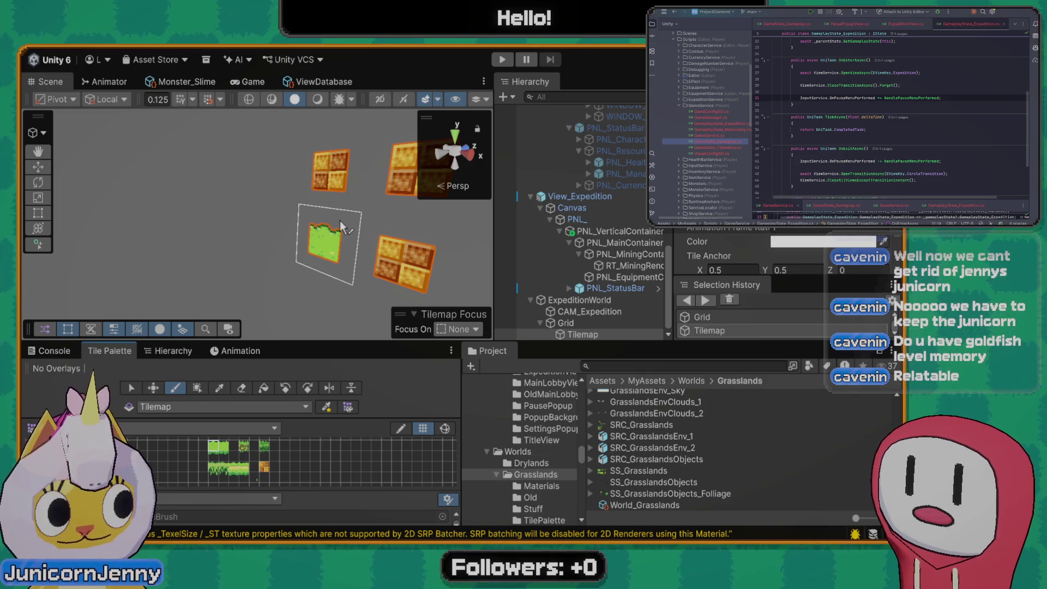
key(ctrl+z)
key(ctrl+z)
key(ctrl+z)
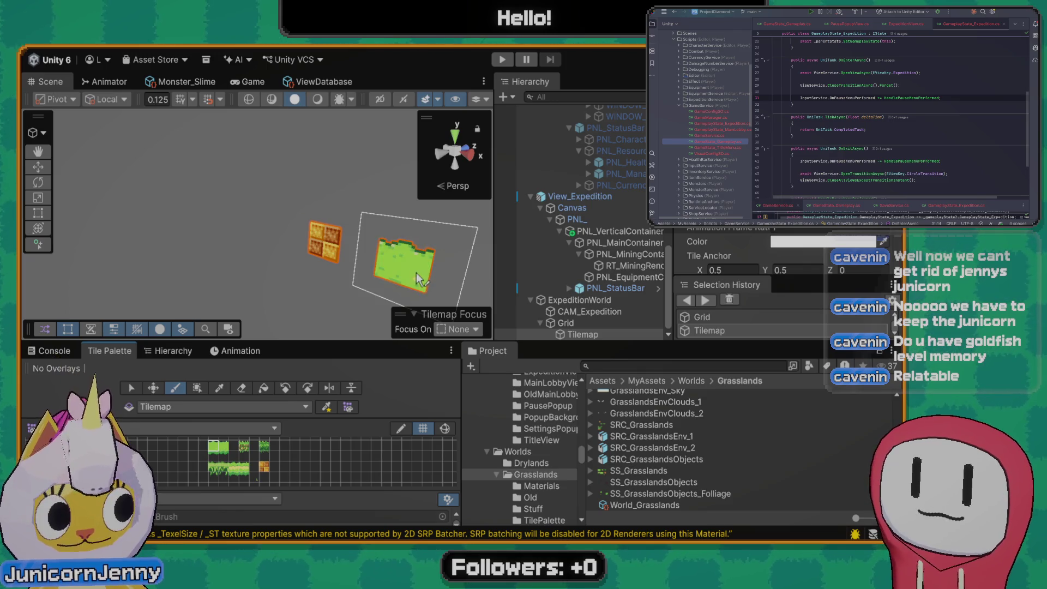
key(ctrl+z)
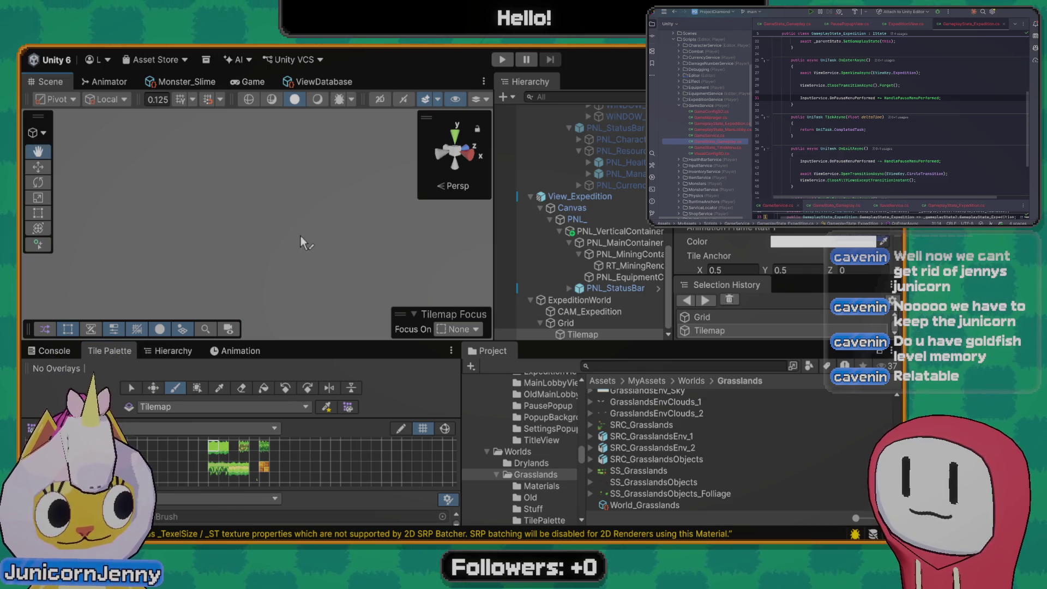
key(f)
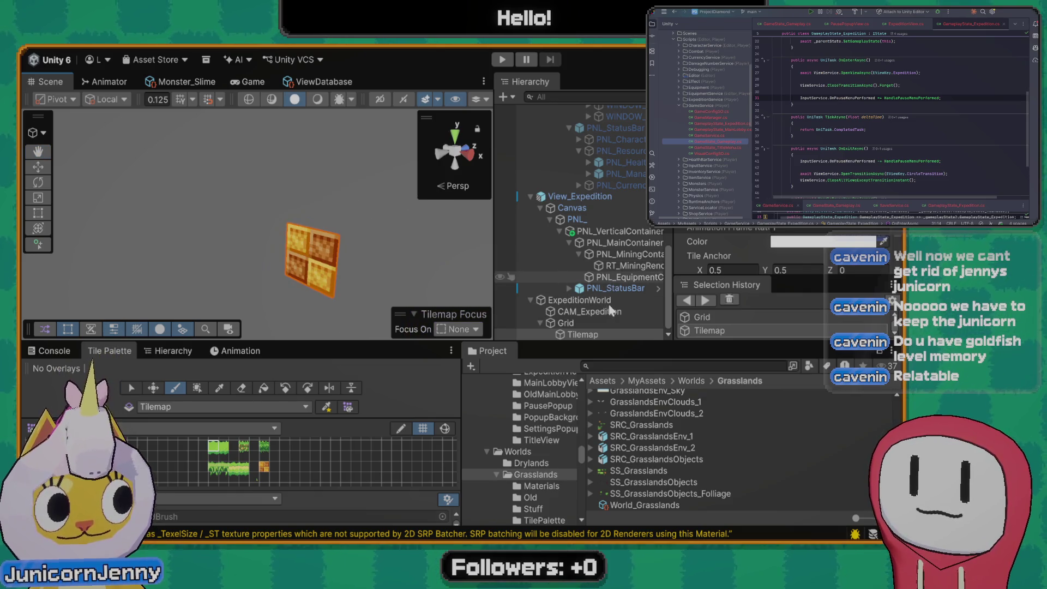
Compare the Grid's cell size with the Tilemap's position and rotation settings
click(592, 321)
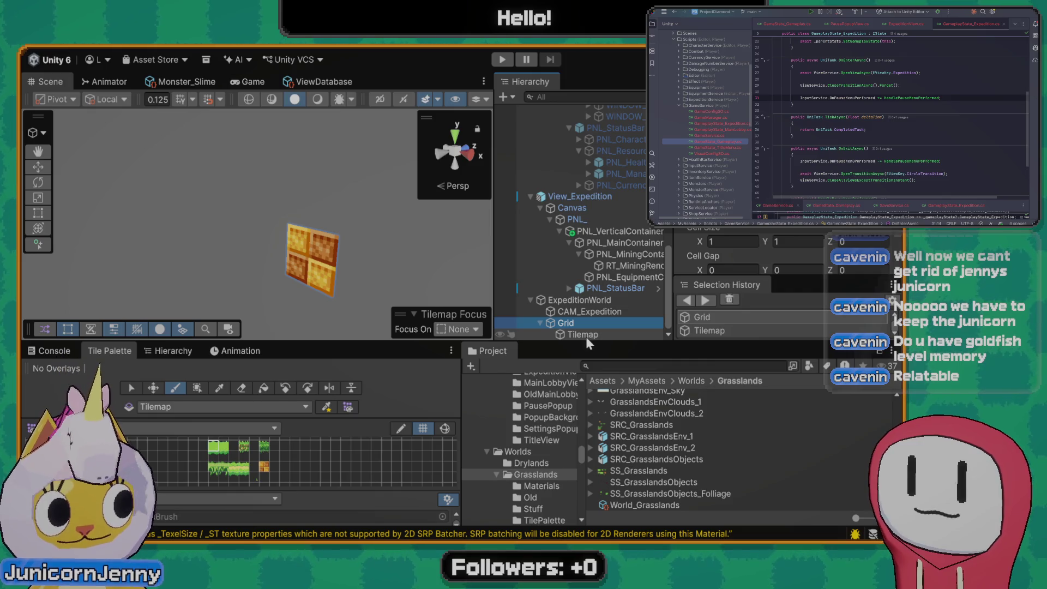
click(584, 334)
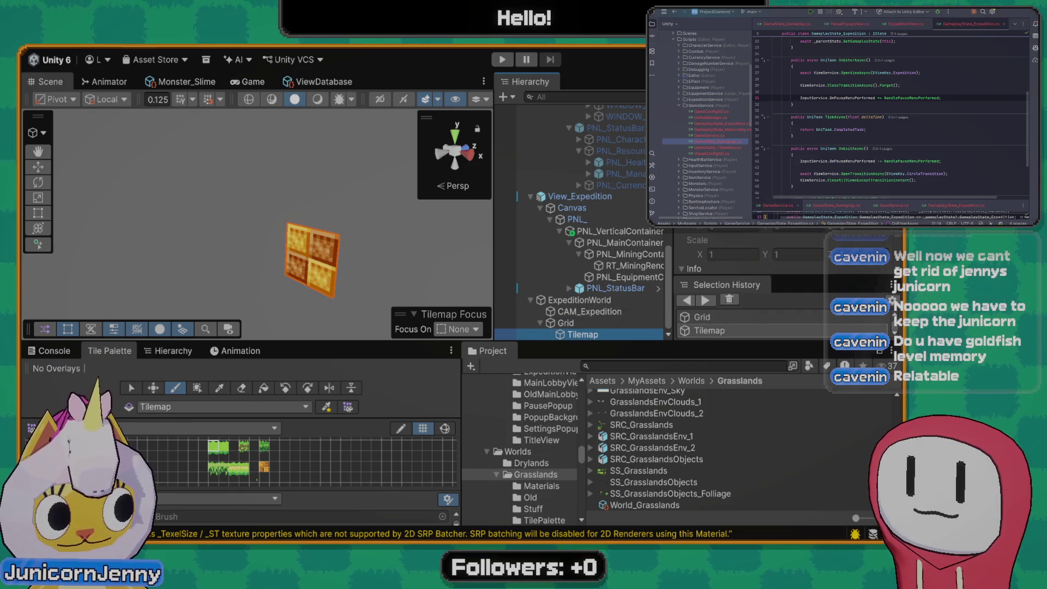
click(590, 321)
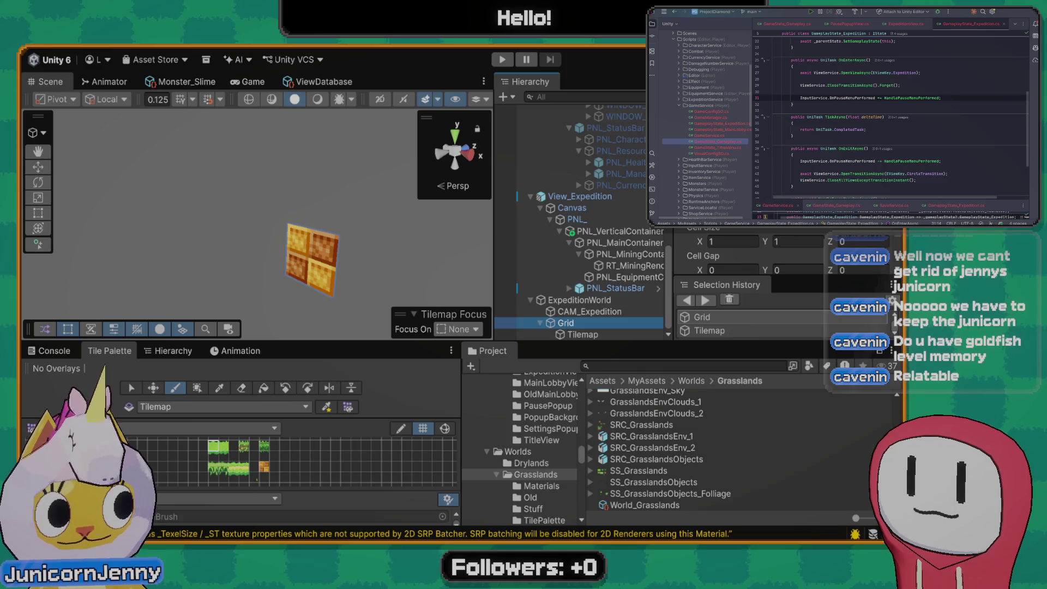
click(584, 334)
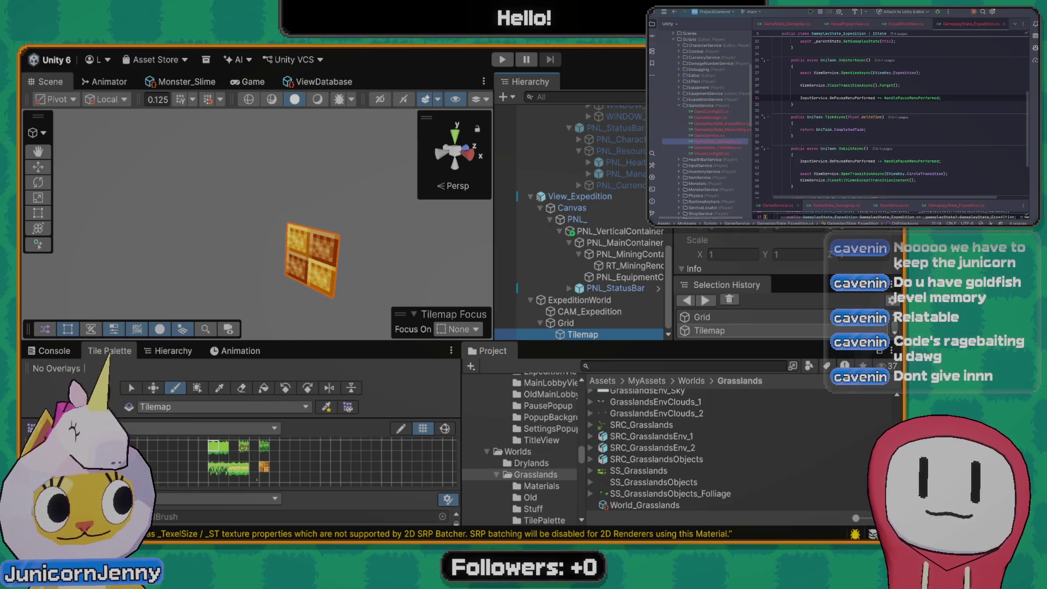
Pick the orange block tile, zoom out, and select SS_Grasslands to show its import settings
click(262, 468)
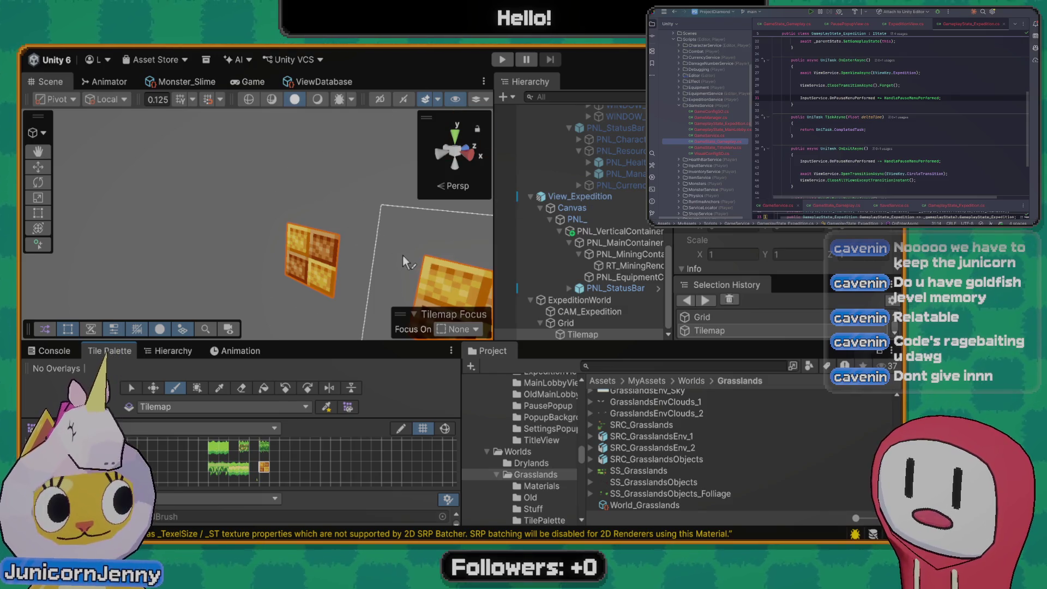
scroll(391, 254, down, 3)
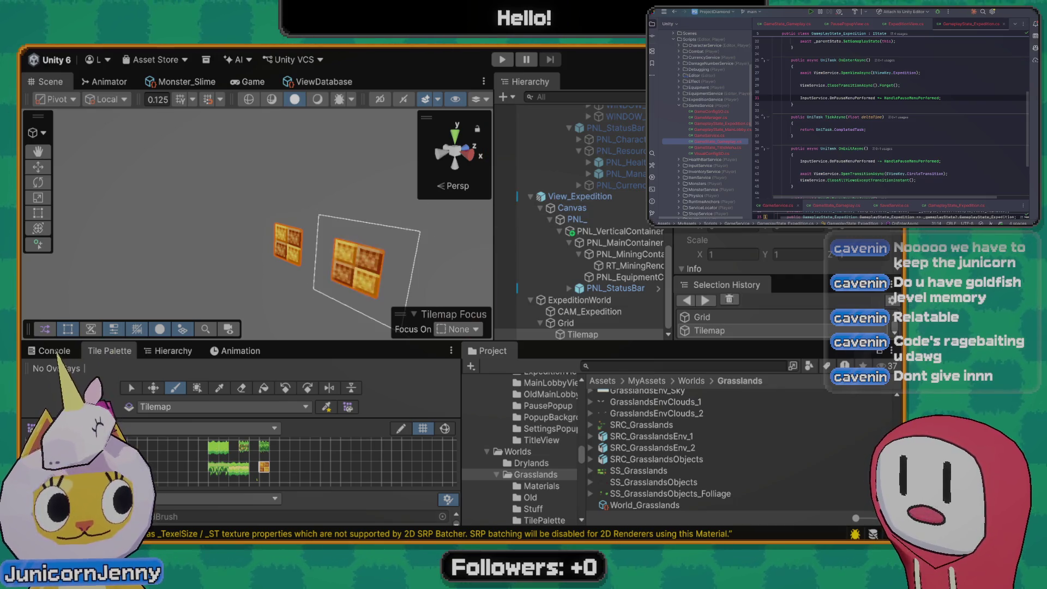
click(638, 470)
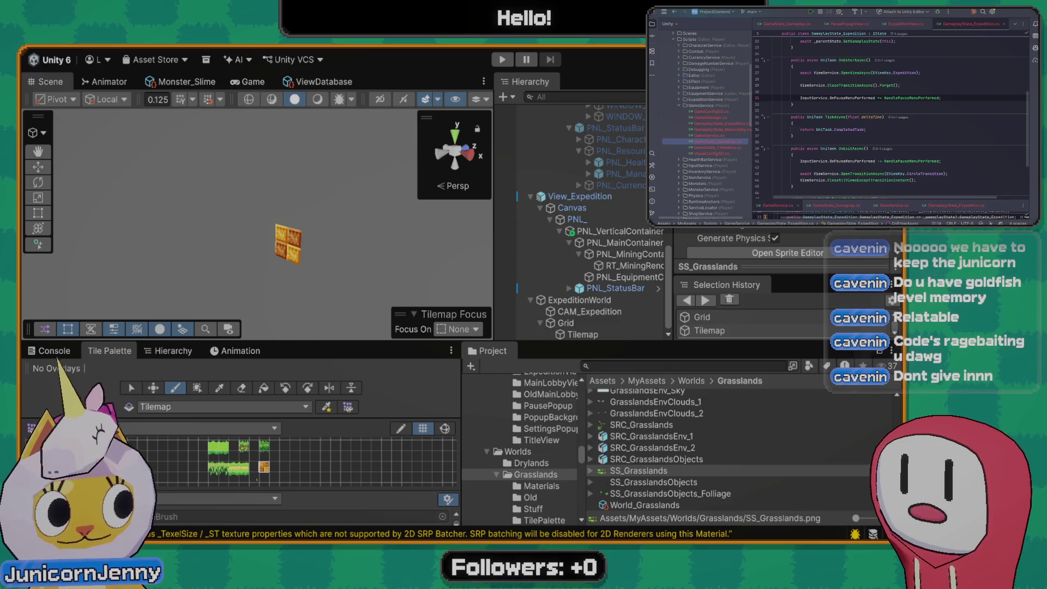
Select SS_Grasslands, pick a 2x2 tile group, and apply the changed import settings
scroll(785, 243, up, 2)
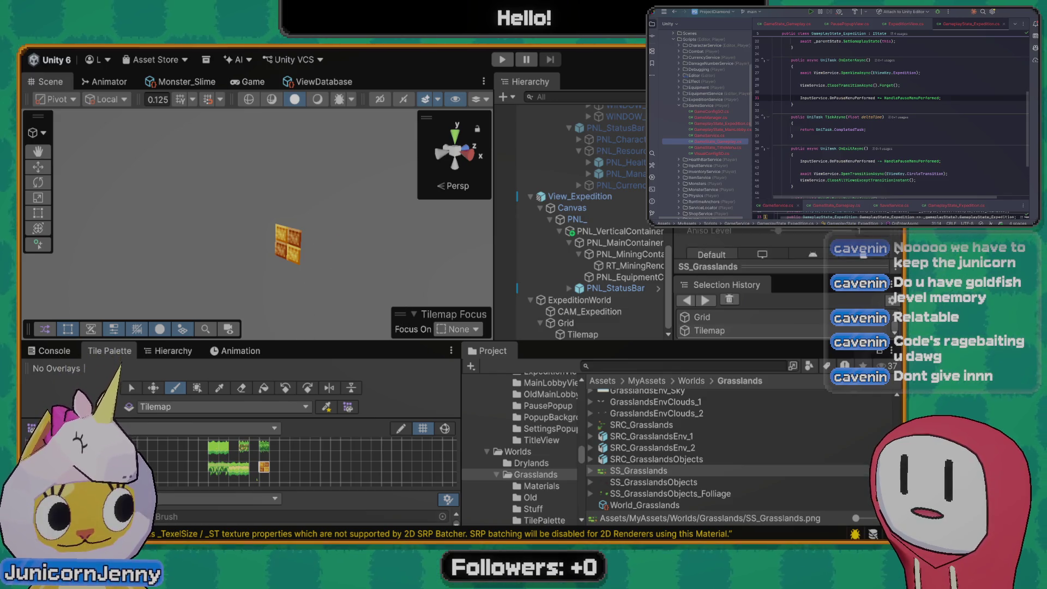
scroll(752, 248, up, 1)
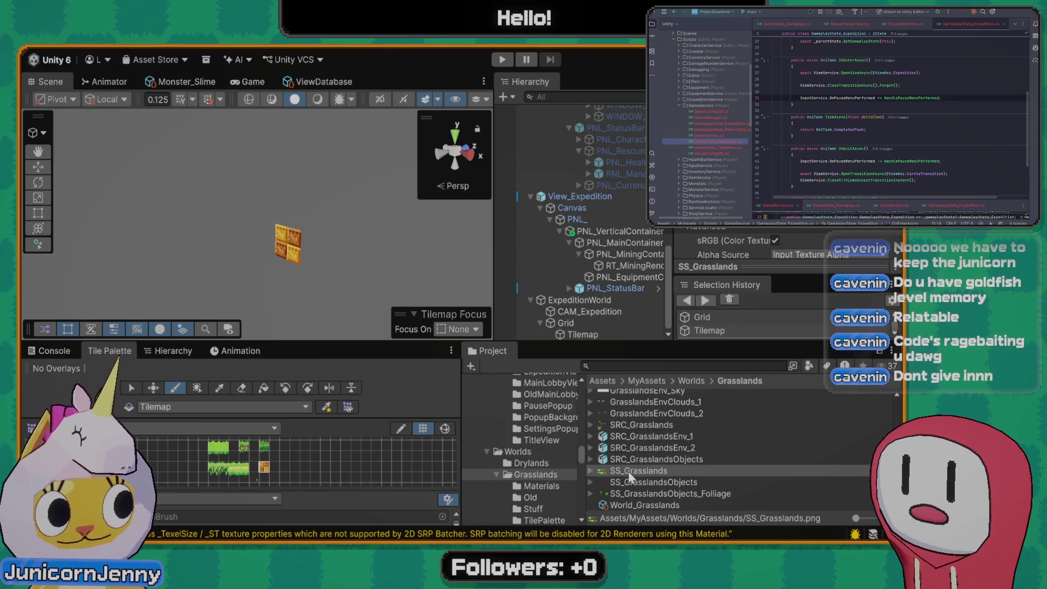
click(631, 472)
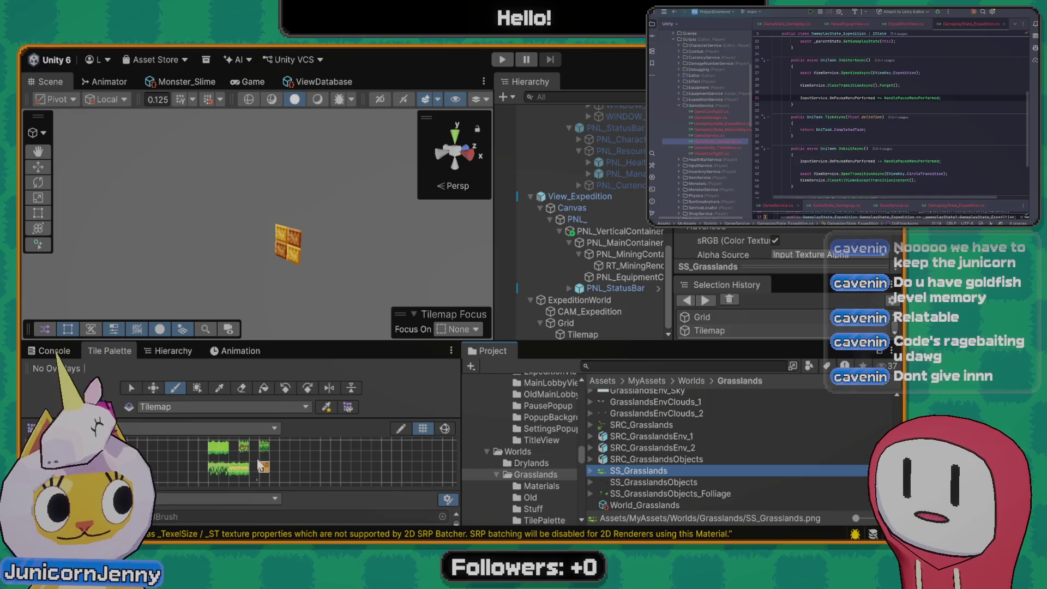
drag(257, 459, 263, 469)
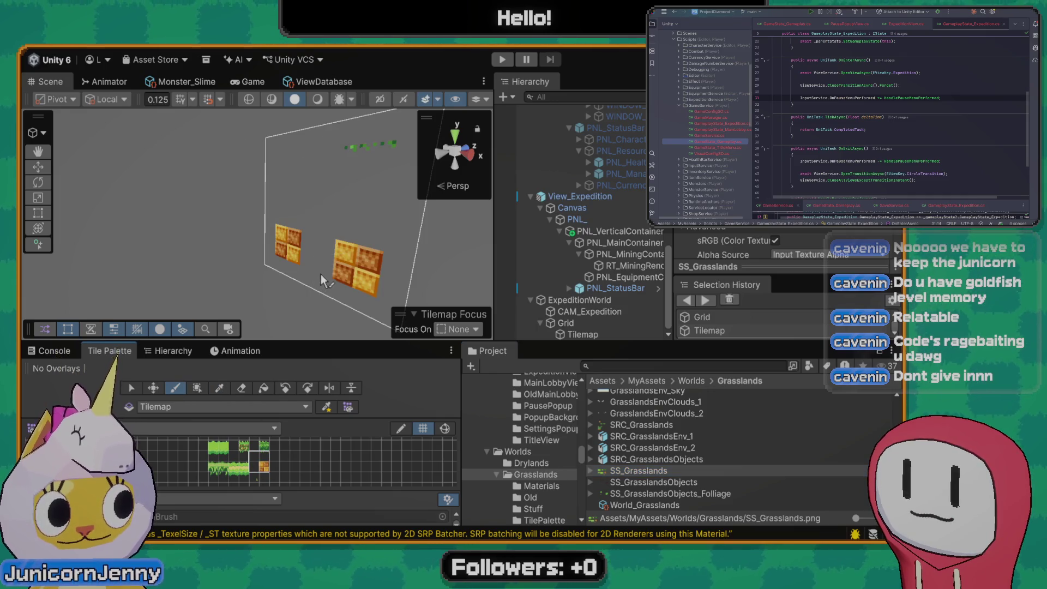
mouse_move(341, 241)
mouse_down()
mouse_move(333, 196)
mouse_move(296, 189)
mouse_move(263, 194)
mouse_move(248, 226)
mouse_up()
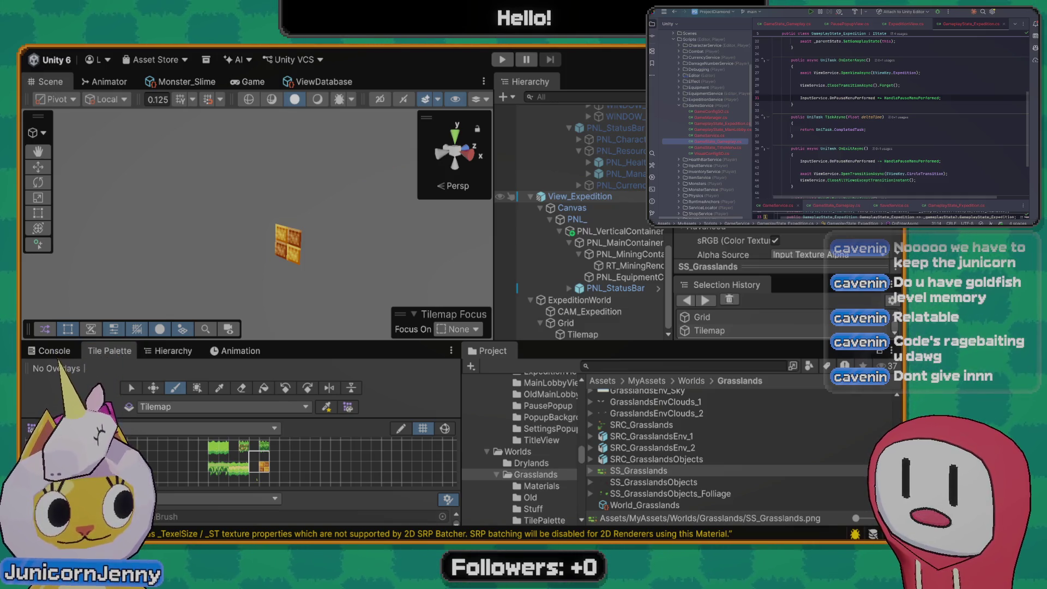
scroll(876, 235, down, 3)
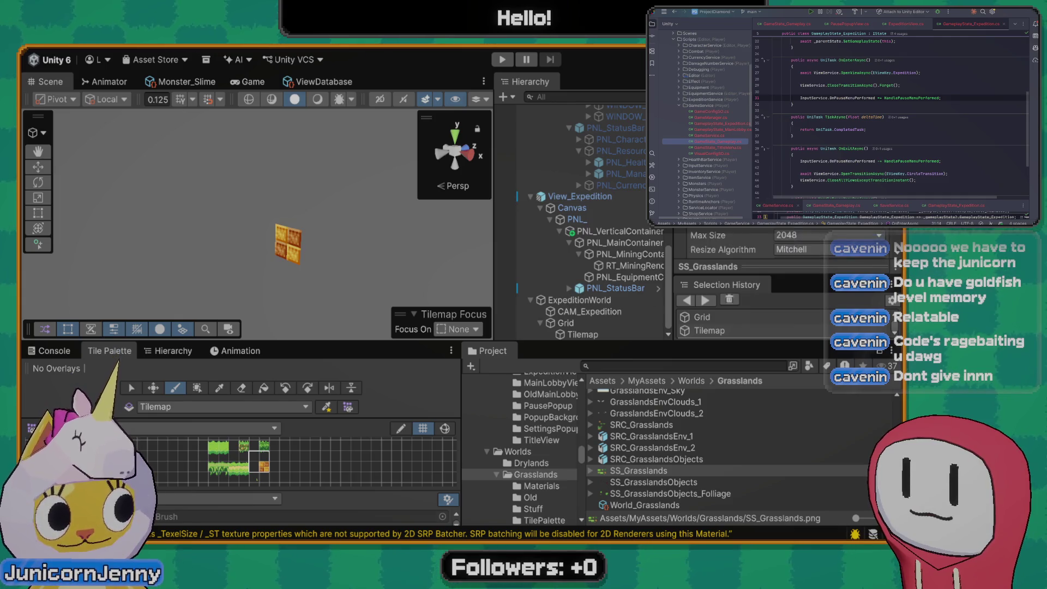
click(875, 229)
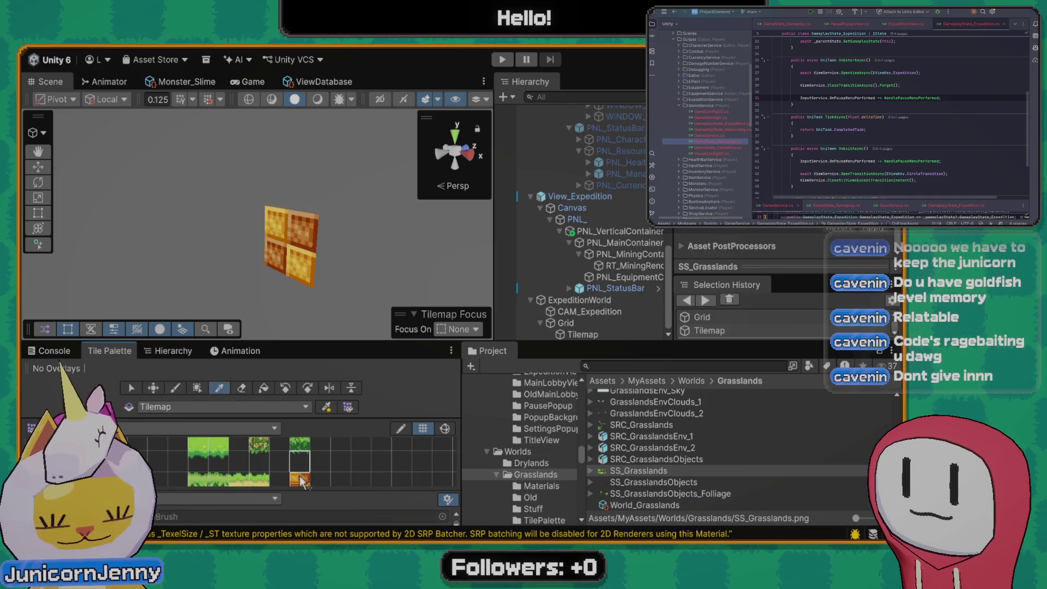
Paint a large wall of golden tiles and check how it looks in the Game view
scroll(257, 224, down, 5)
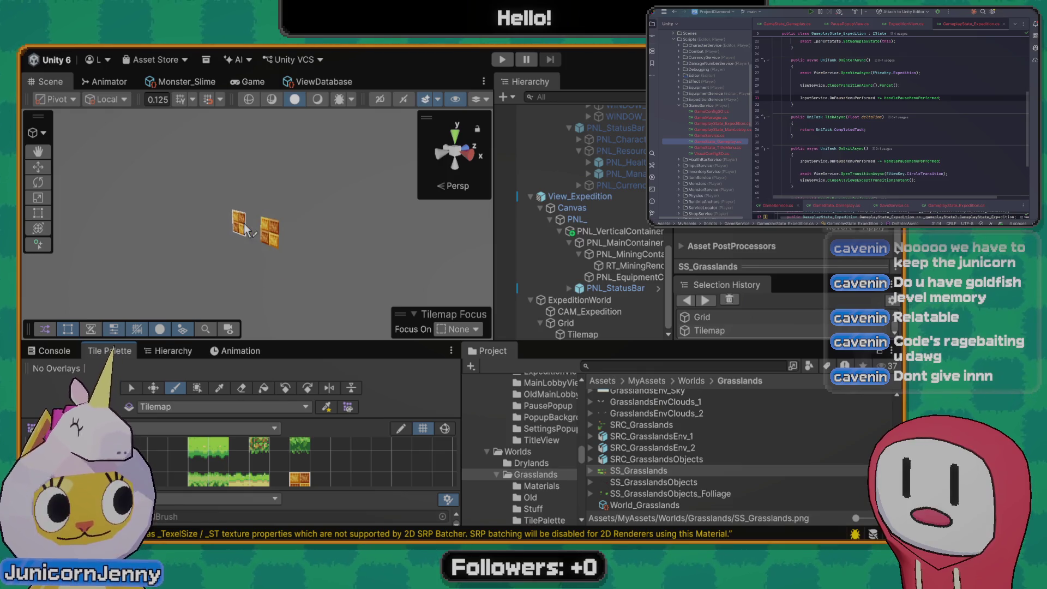
scroll(249, 229, up, 5)
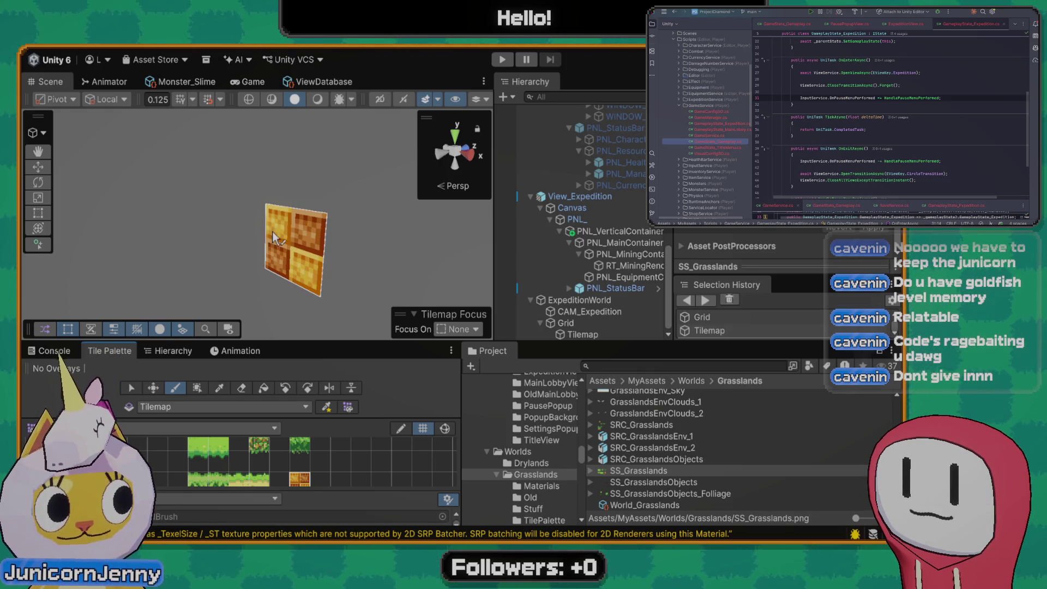
mouse_move(250, 232)
mouse_down()
mouse_move(349, 191)
mouse_move(251, 295)
mouse_move(341, 283)
mouse_move(338, 324)
mouse_up()
scroll(319, 253, down, 5)
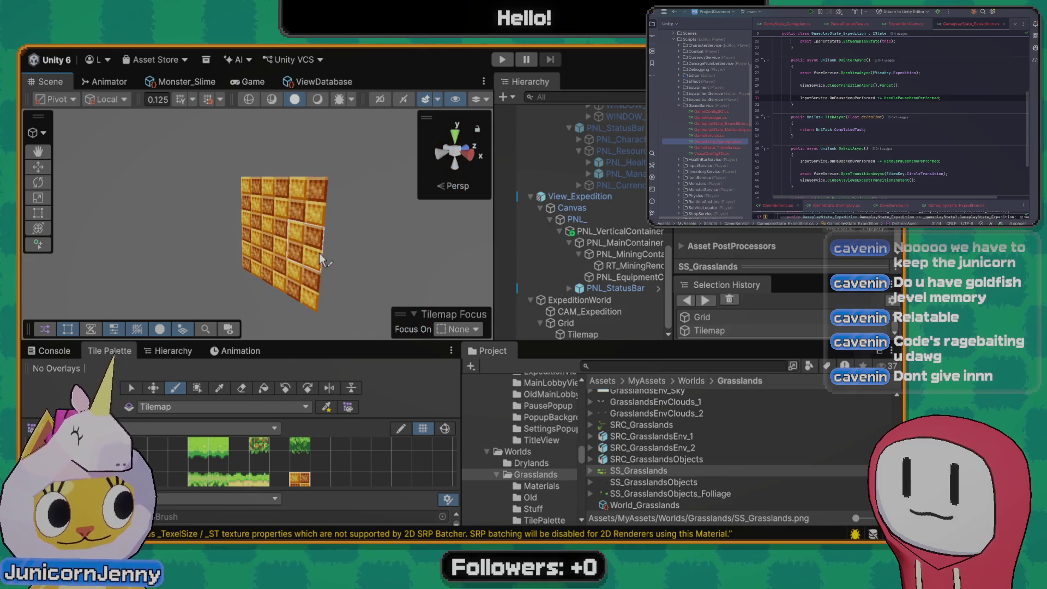
click(252, 80)
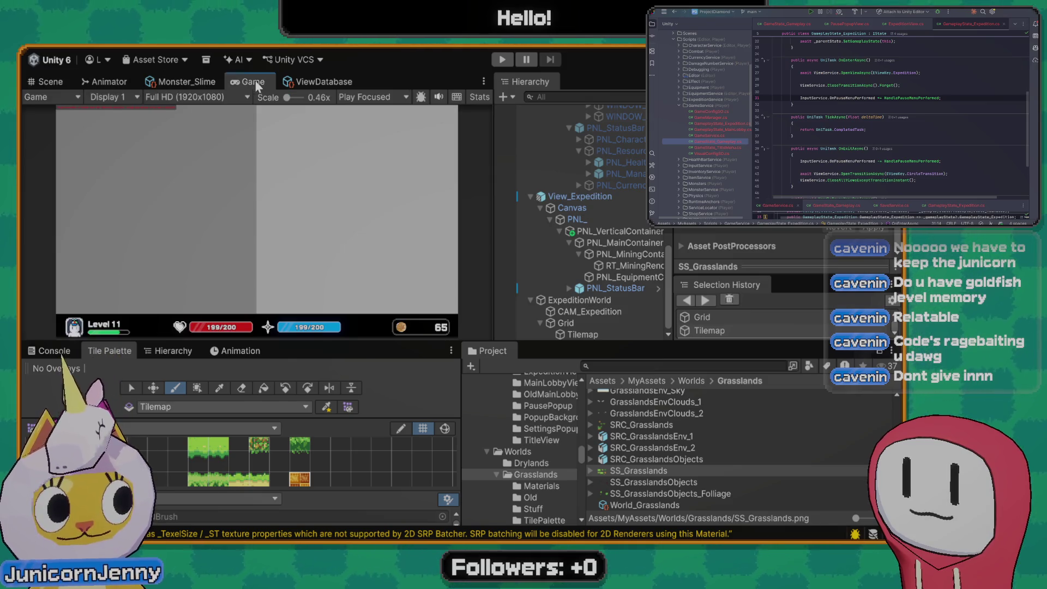
click(49, 81)
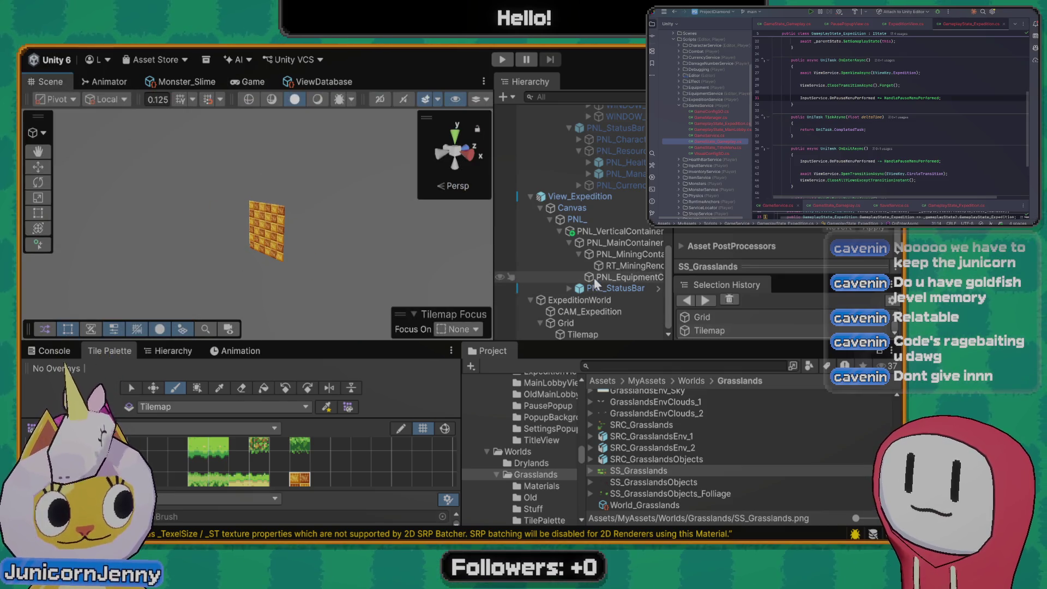
Frame ExpeditionWorld, switch the palette to the eraser, and pan toward the camera's frame
click(595, 299)
key(f)
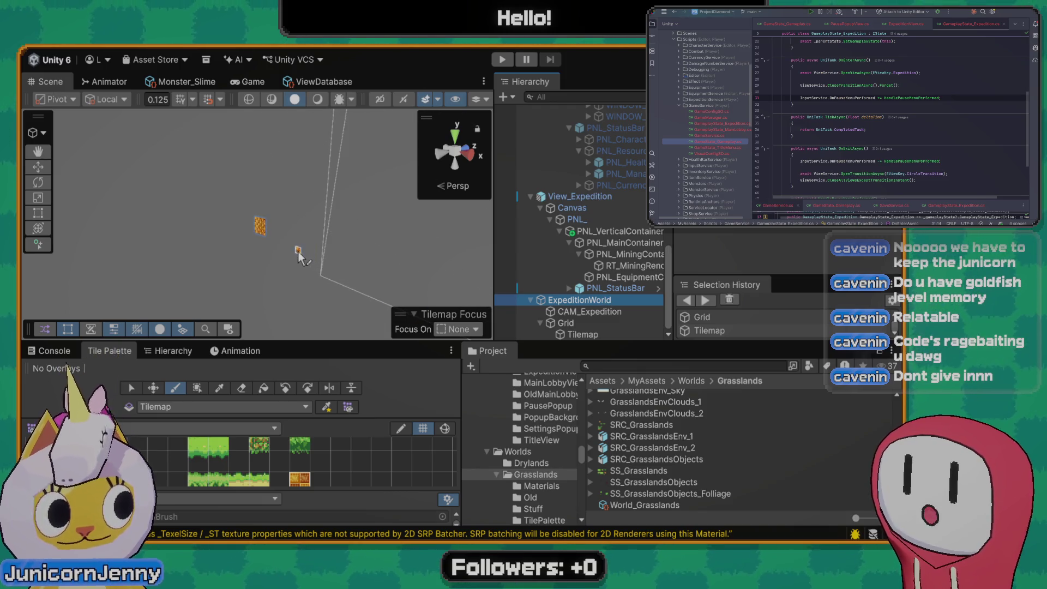
mouse_move(308, 258)
mouse_down()
mouse_move(287, 258)
mouse_move(496, 299)
mouse_move(381, 281)
mouse_move(427, 266)
mouse_up()
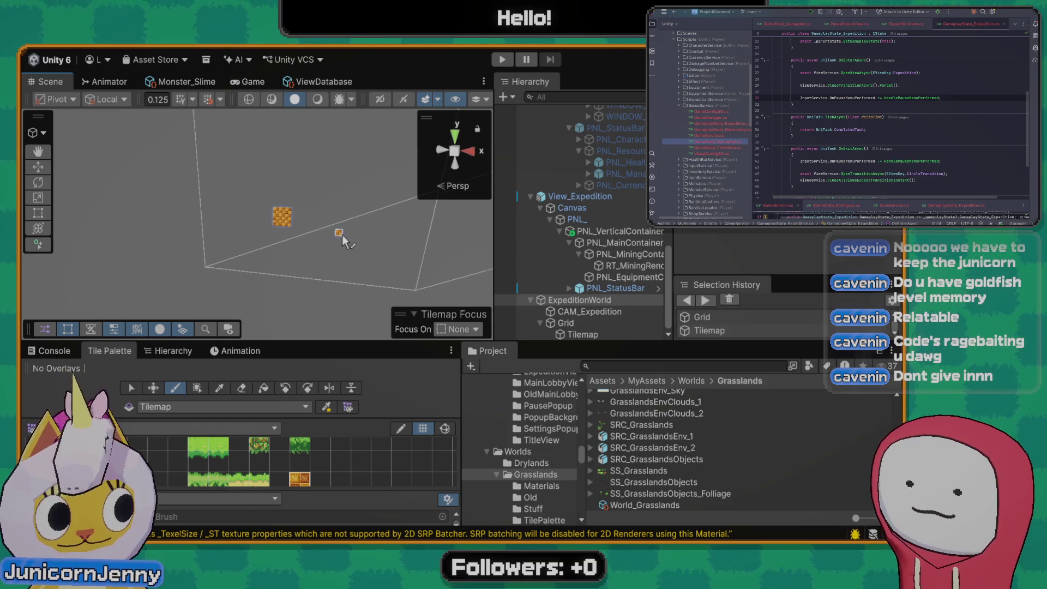
click(241, 388)
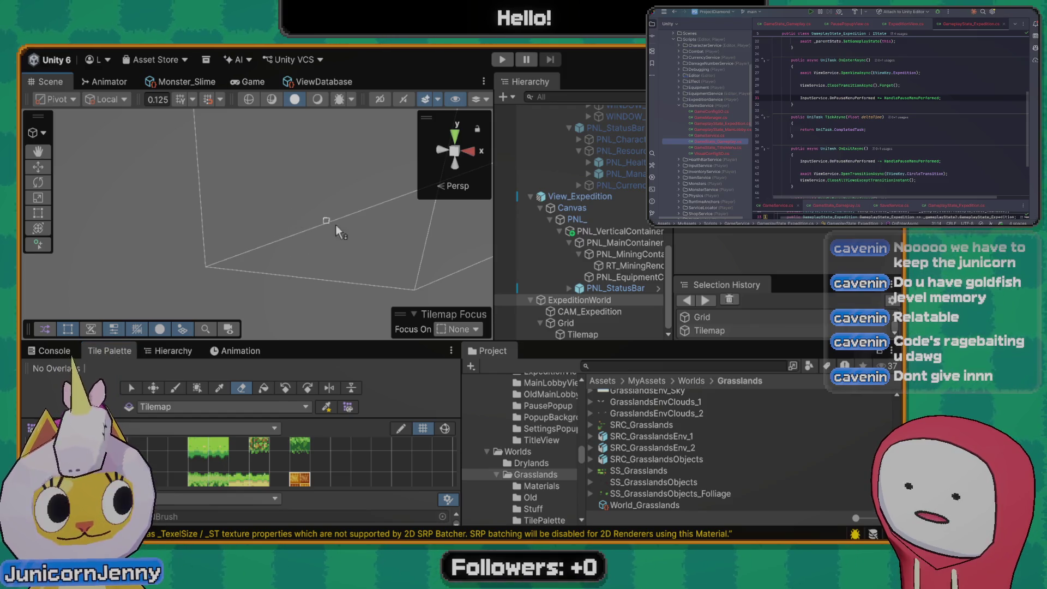
scroll(348, 220, down, 3)
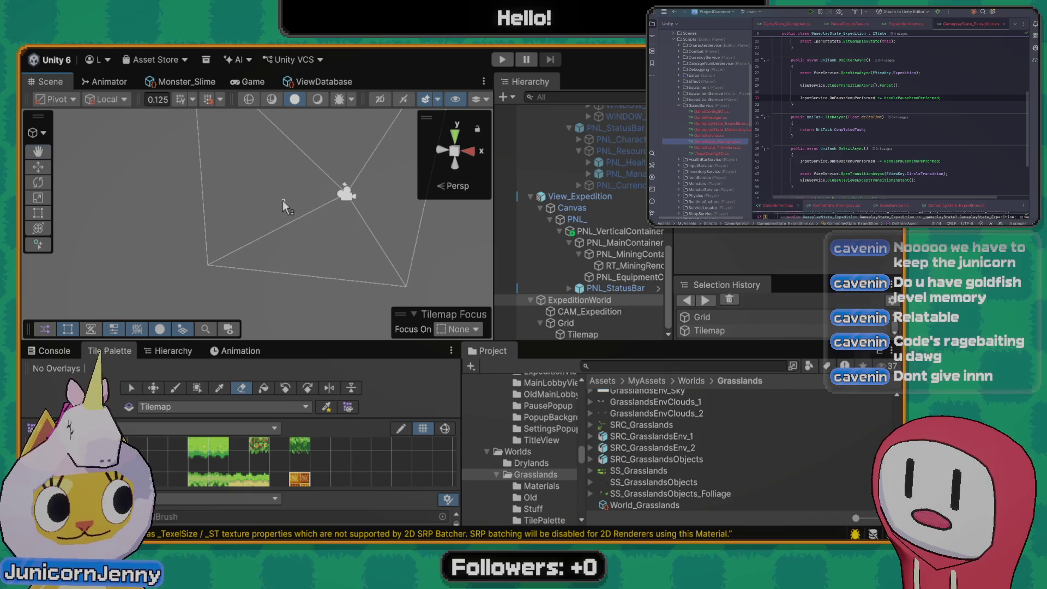
mouse_move(283, 201)
mouse_down()
mouse_move(224, 221)
mouse_move(244, 251)
mouse_move(221, 254)
mouse_move(301, 222)
mouse_move(327, 142)
mouse_move(328, 159)
mouse_move(359, 176)
mouse_move(335, 245)
mouse_up()
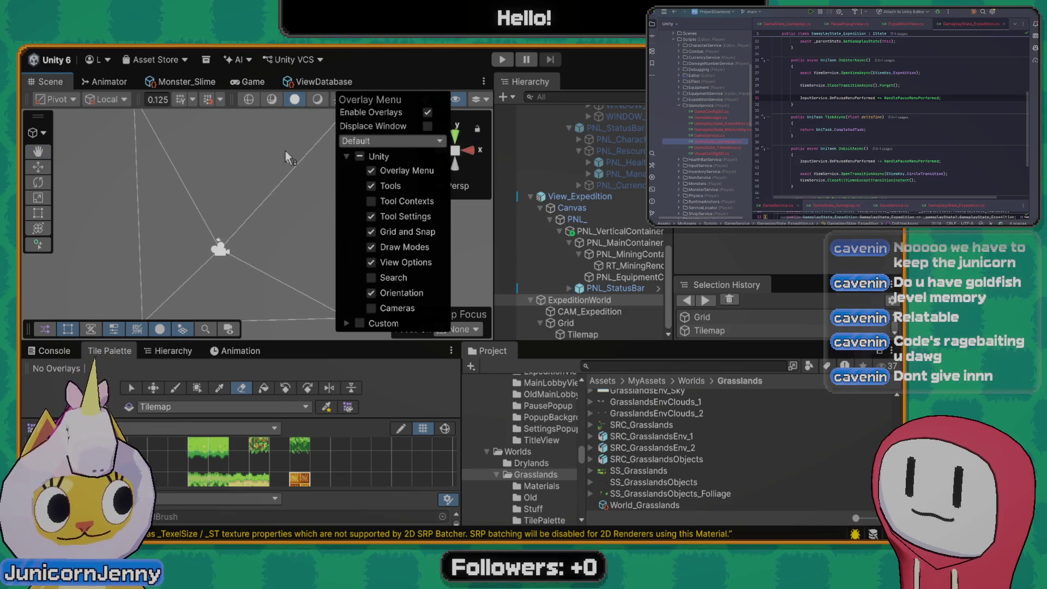
click(250, 138)
scroll(251, 305, down, 3)
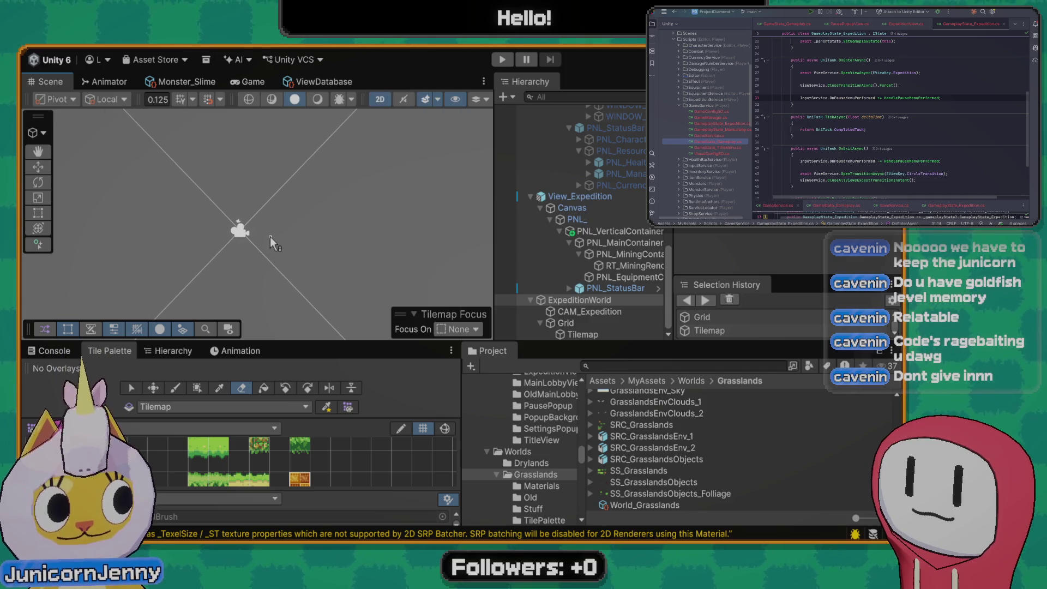
Review CAM_Expedition's Camera and Pixel Perfect Camera components, then check the Game view
scroll(262, 234, down, 3)
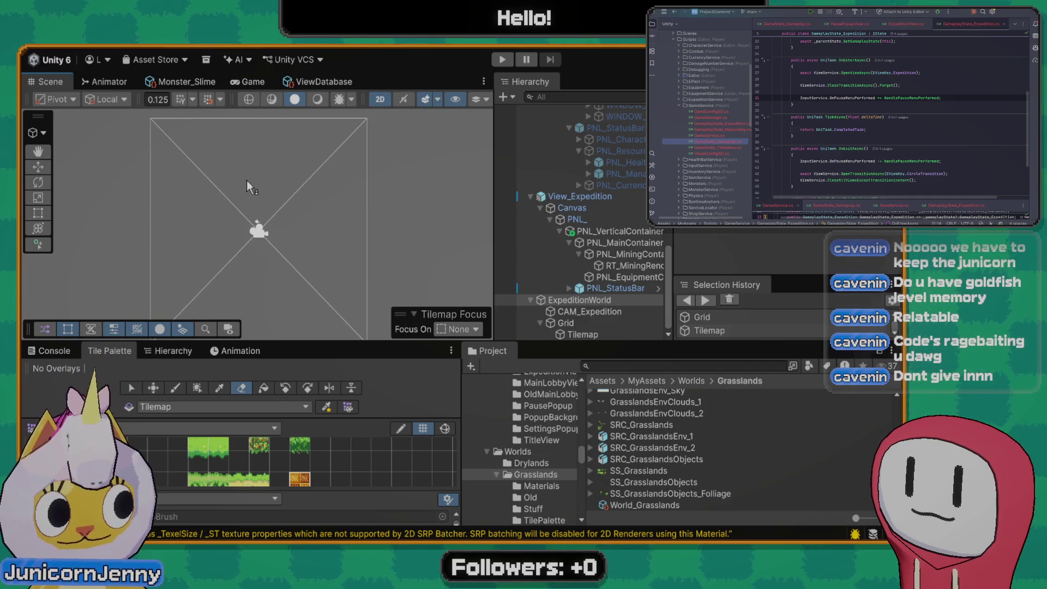
scroll(247, 251, up, 3)
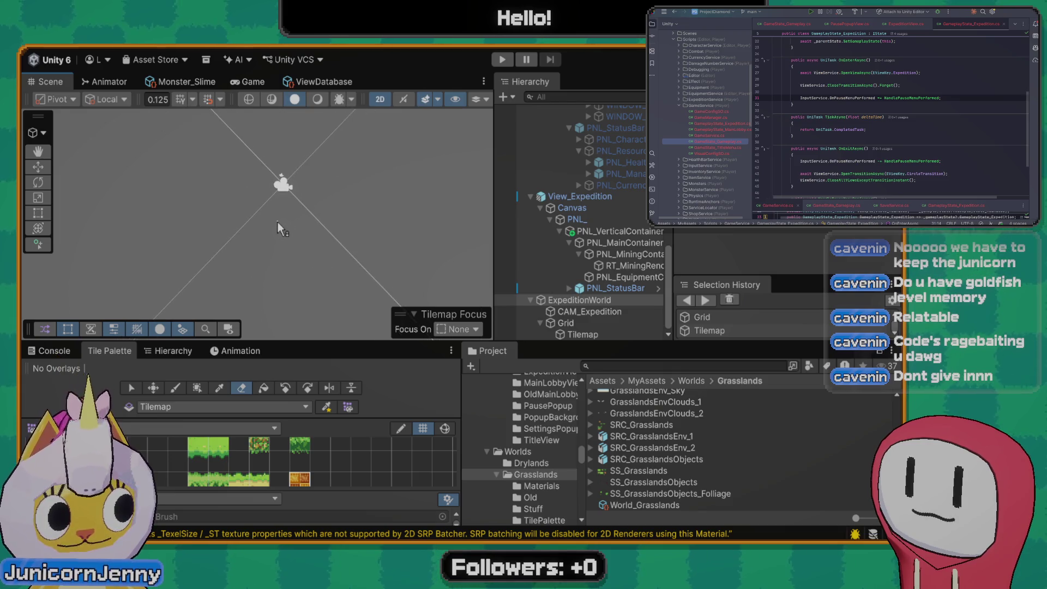
click(584, 310)
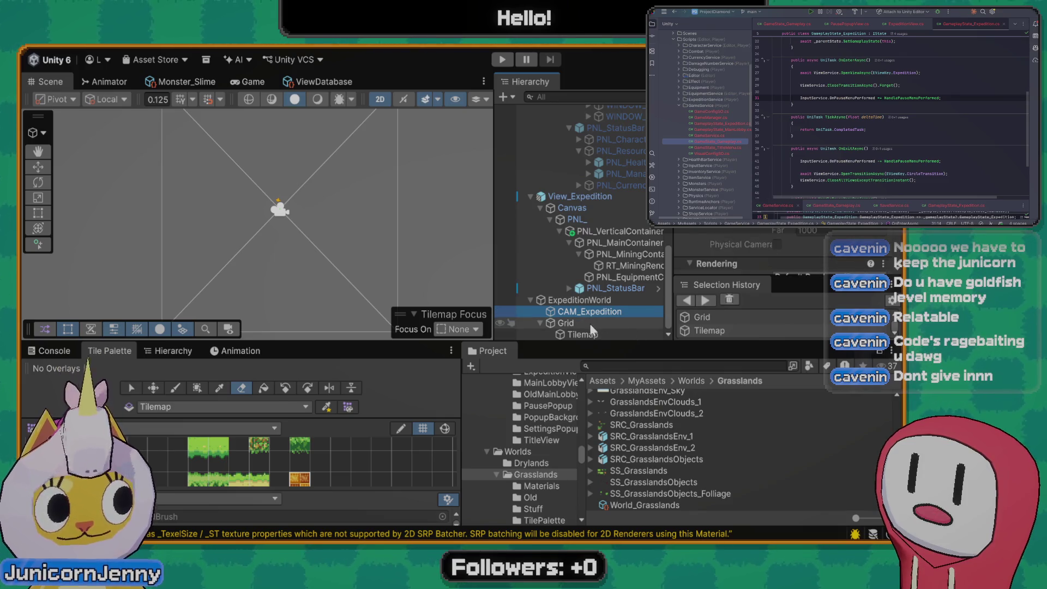
scroll(779, 251, down, 3)
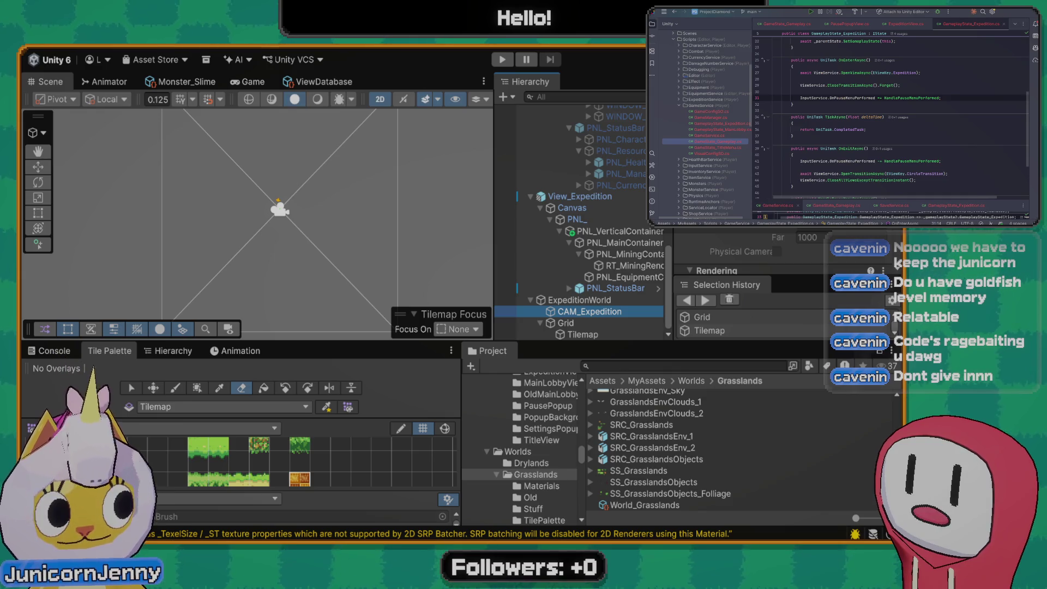
scroll(742, 266, down, 5)
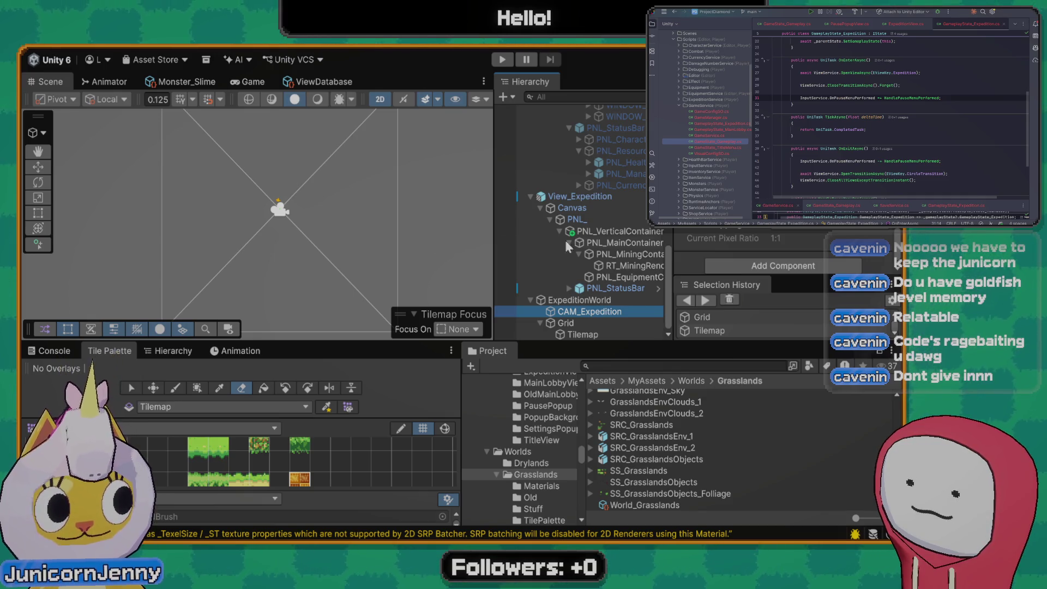
scroll(351, 205, down, 2)
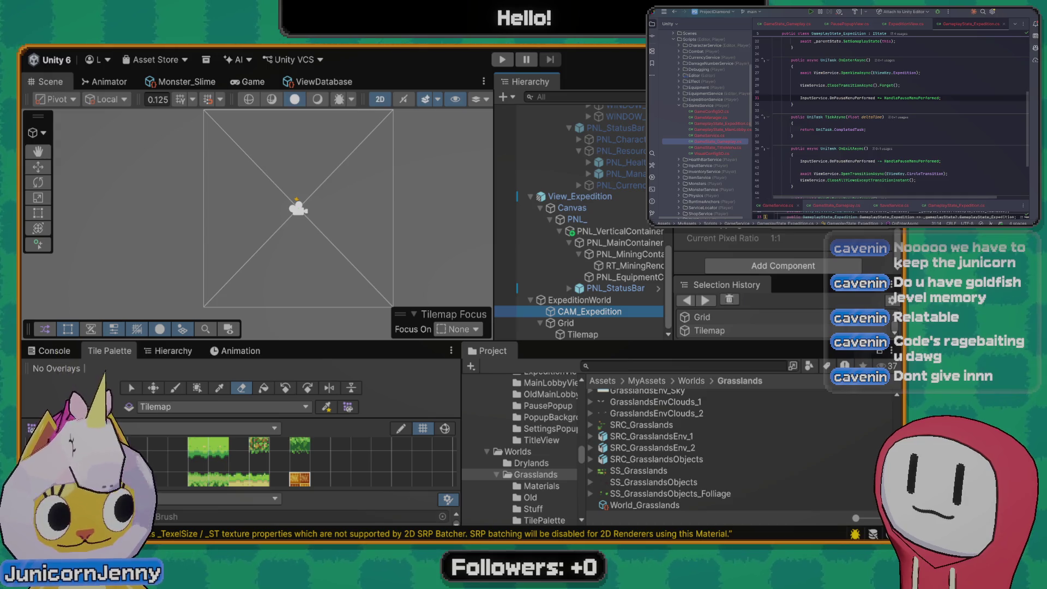
scroll(753, 256, up, 2)
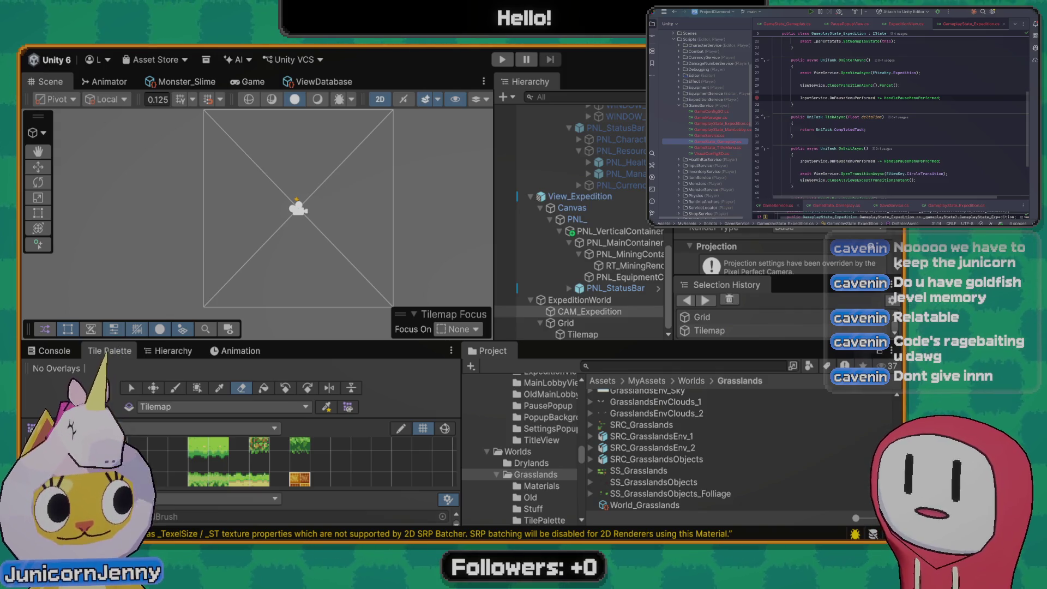
key(alt+Tab)
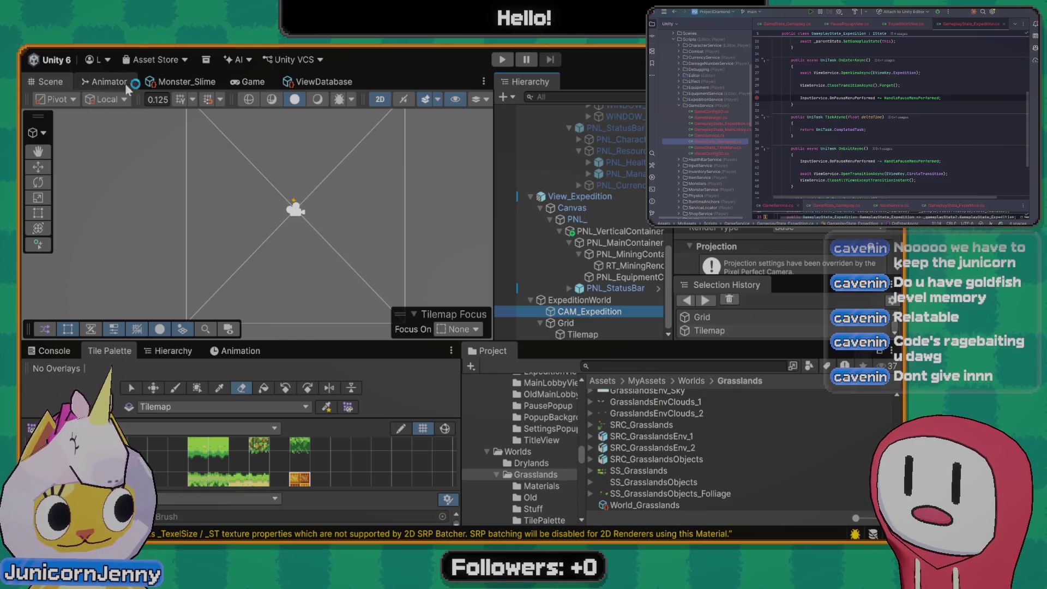
click(263, 81)
click(65, 83)
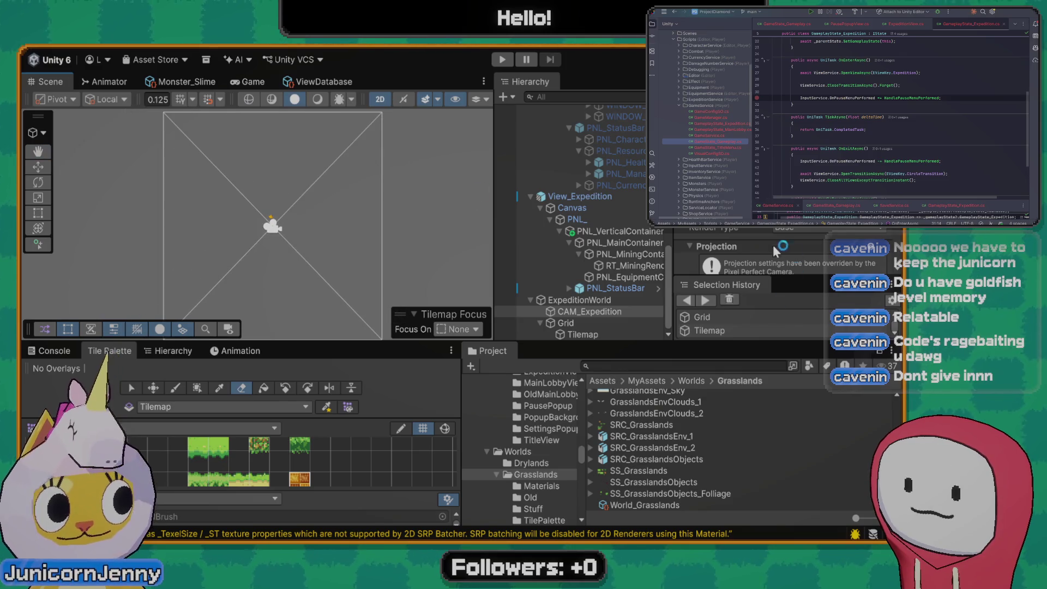
scroll(747, 256, down, 5)
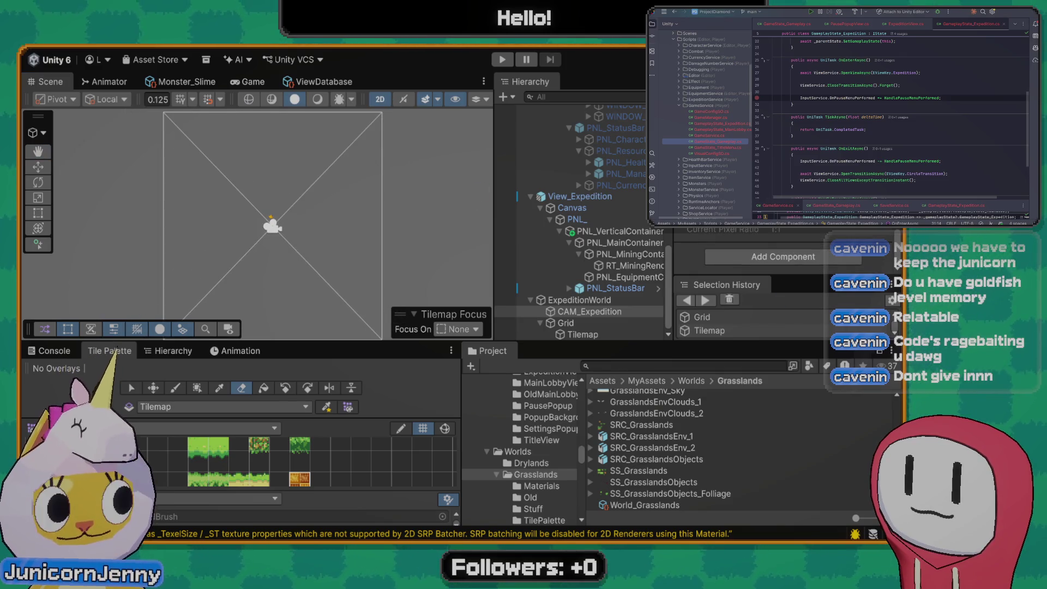
scroll(747, 248, up, 4)
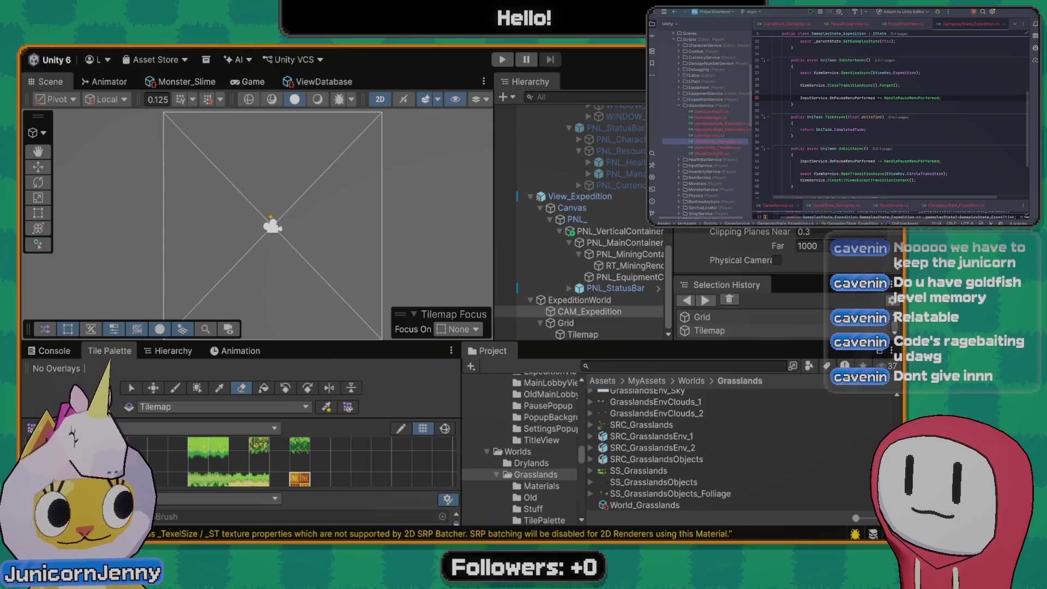
scroll(810, 285, down, 1)
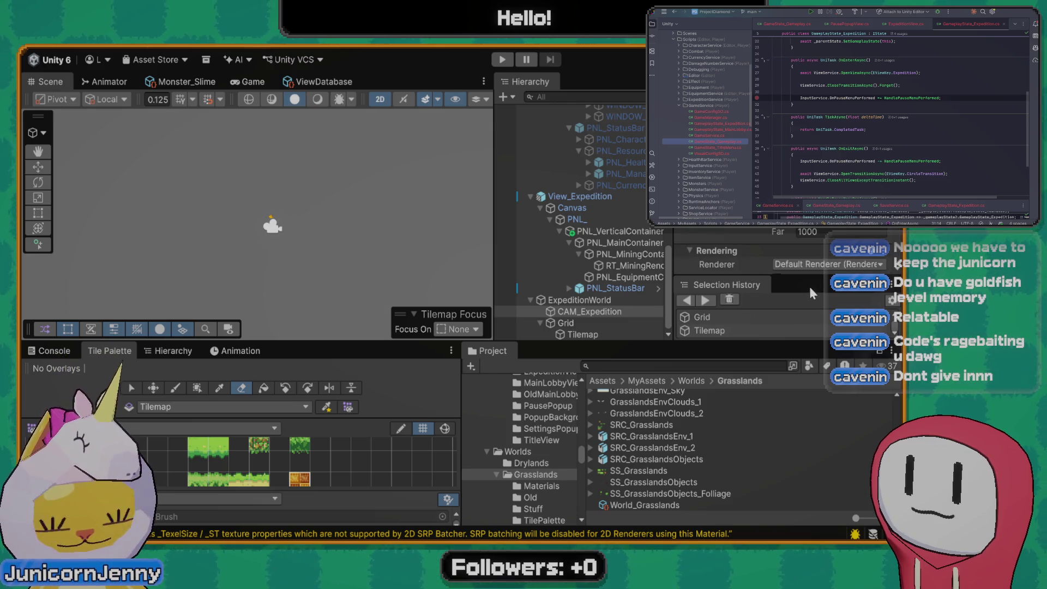
scroll(267, 225, up, 3)
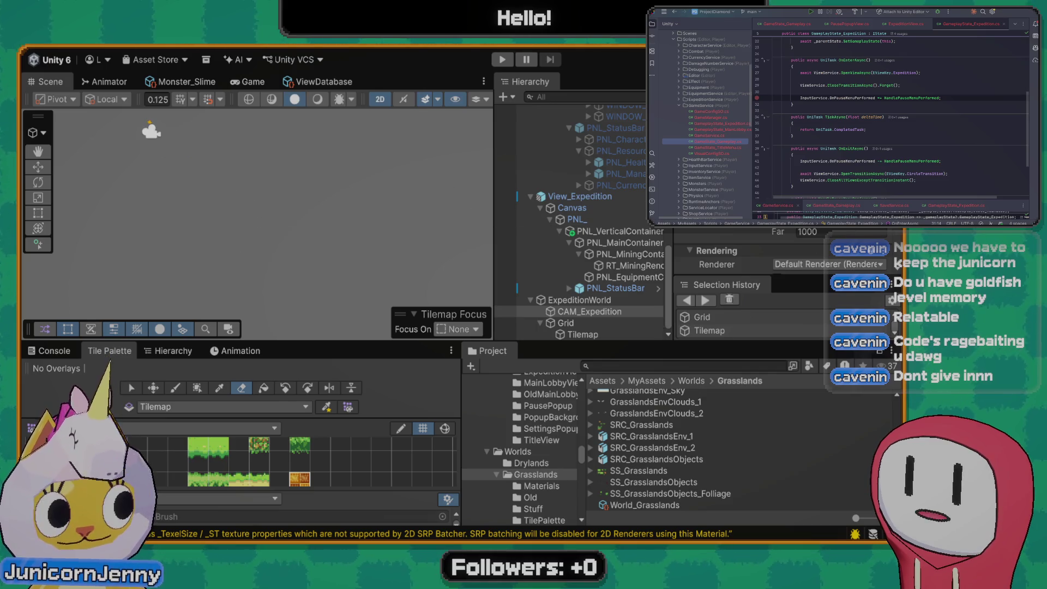
scroll(227, 227, down, 4)
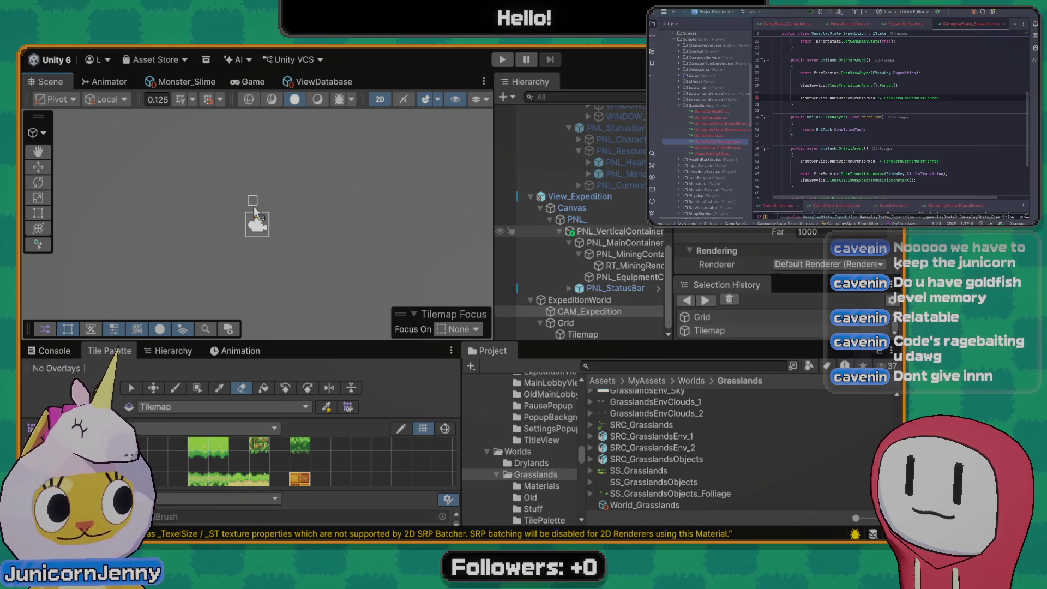
scroll(168, 196, down, 2)
scroll(257, 222, up, 3)
drag(256, 223, 272, 235)
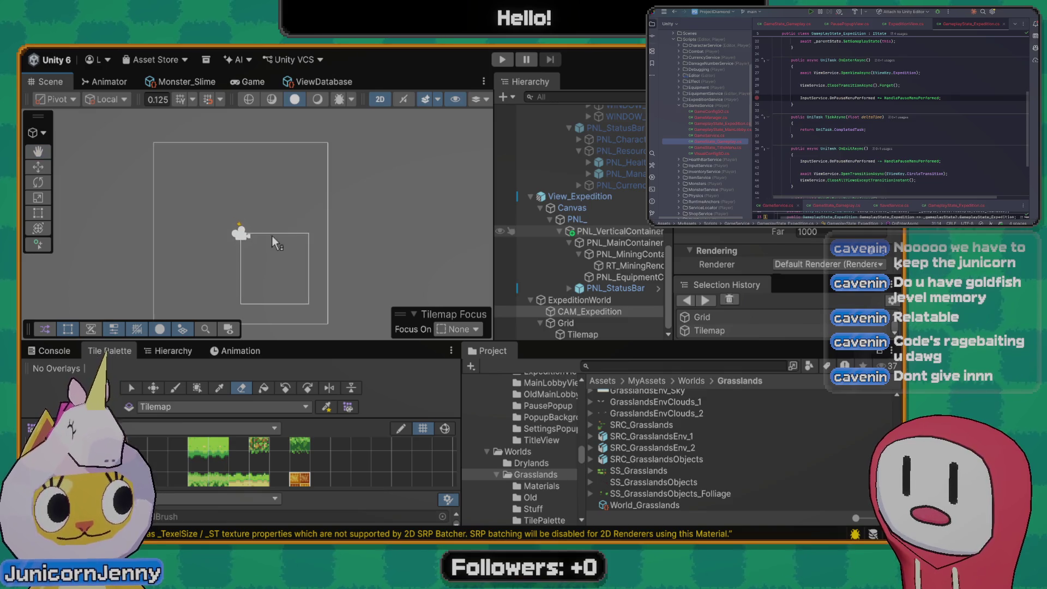
scroll(753, 257, down, 3)
scroll(781, 266, down, 3)
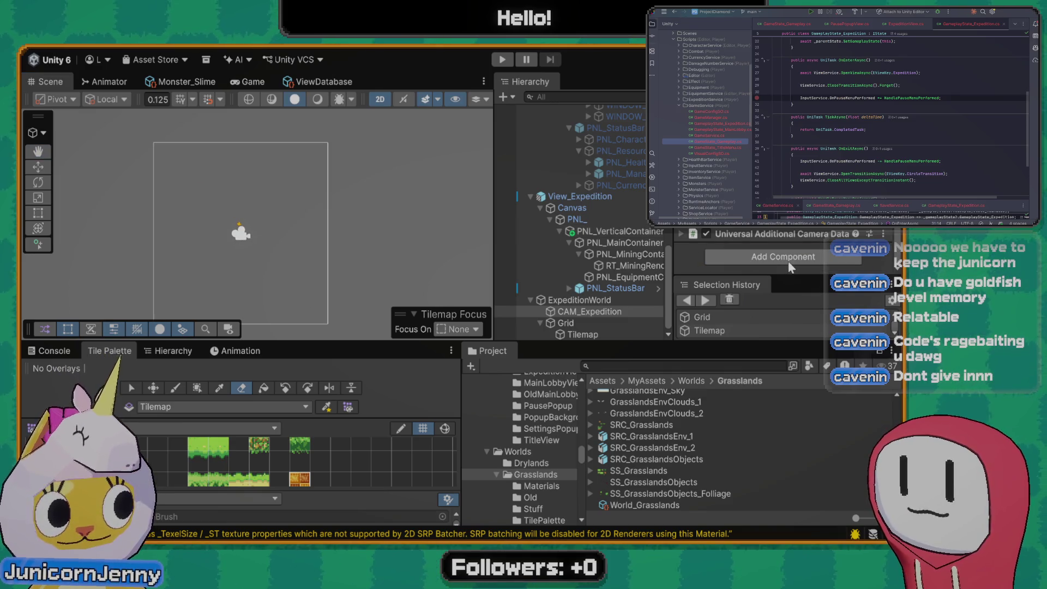
scroll(788, 259, up, 1)
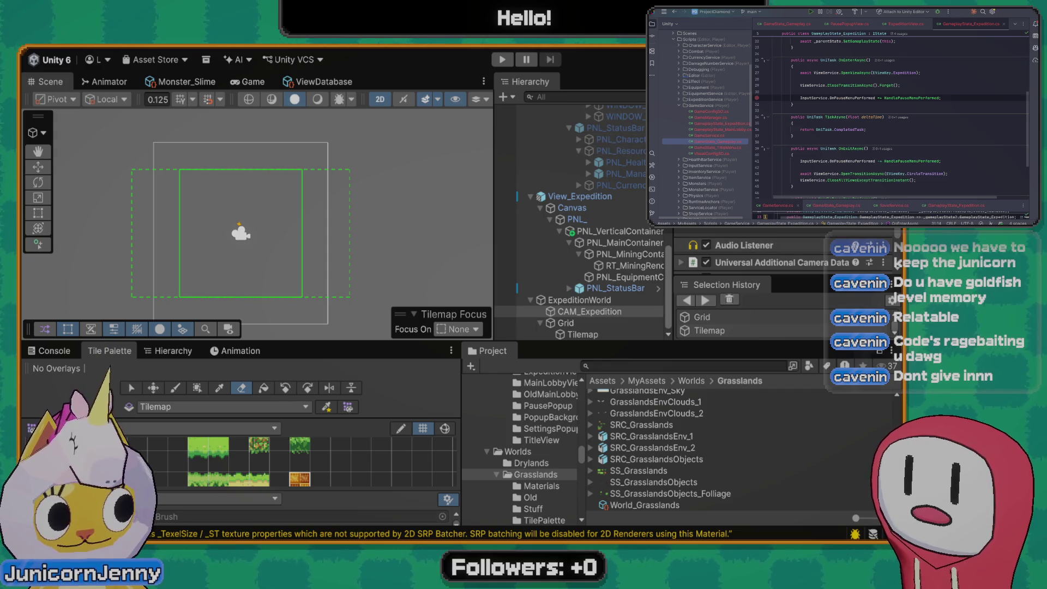
scroll(774, 257, down, 2)
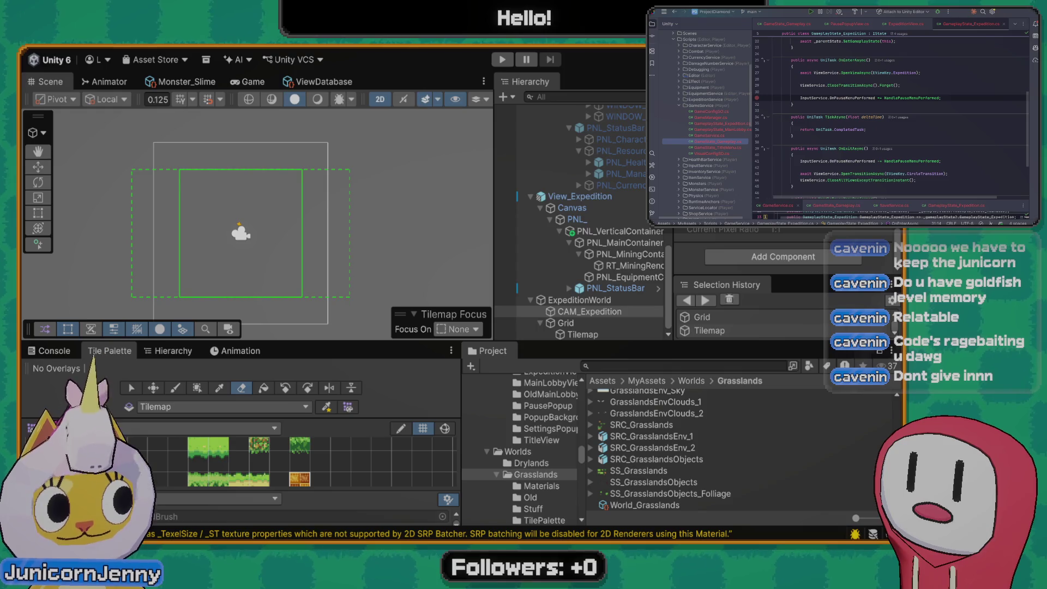
scroll(774, 256, up, 3)
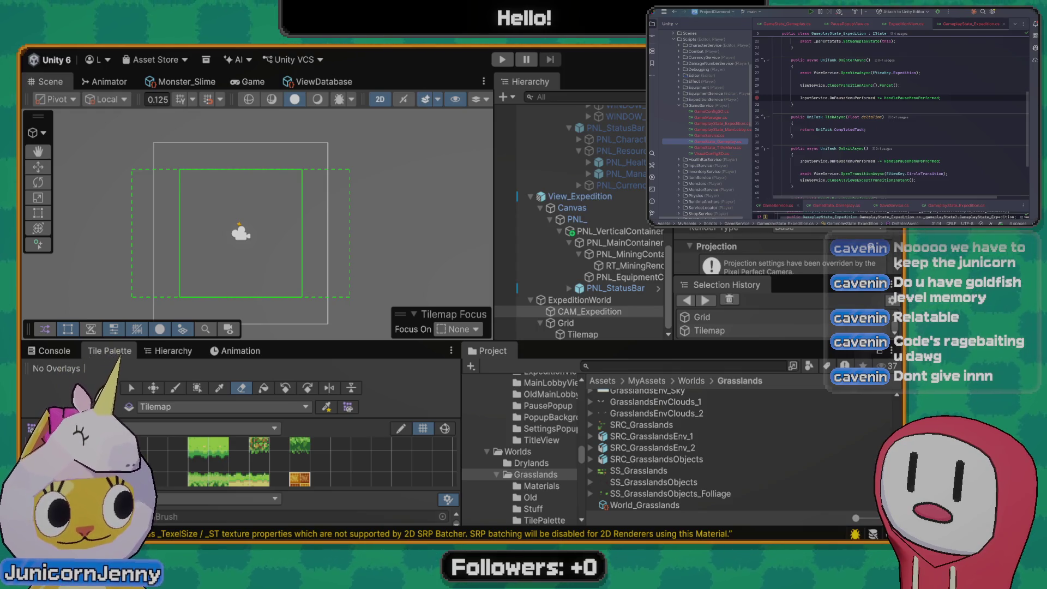
scroll(794, 240, down, 5)
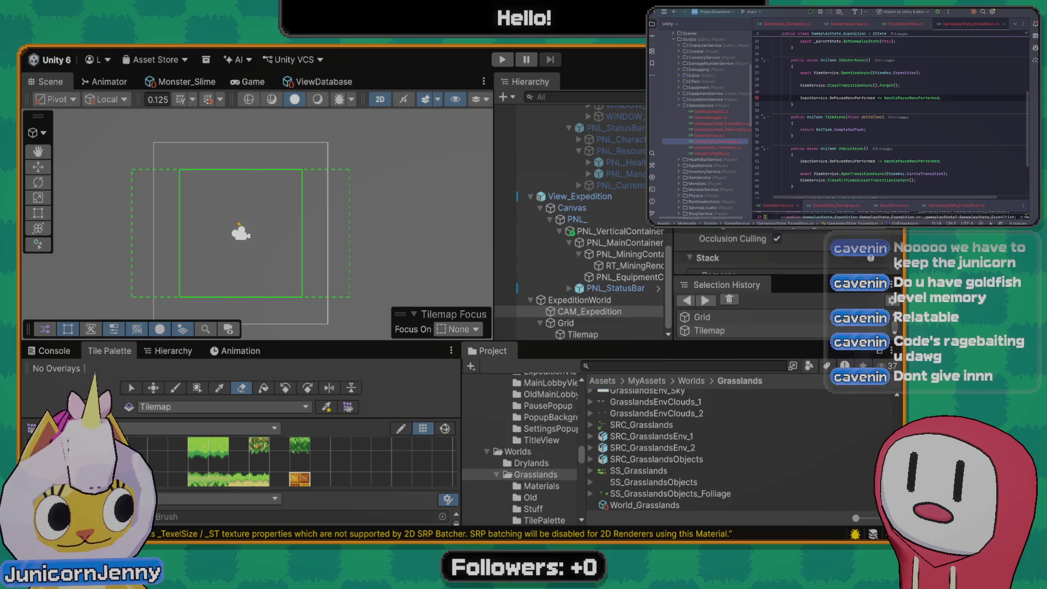
scroll(794, 240, down, 3)
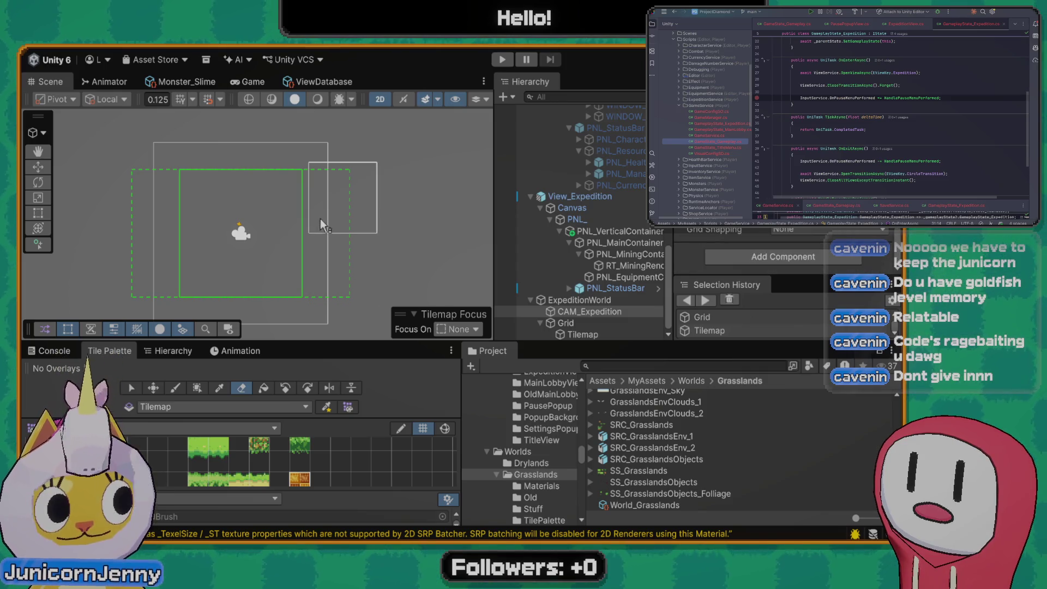
drag(320, 218, 315, 188)
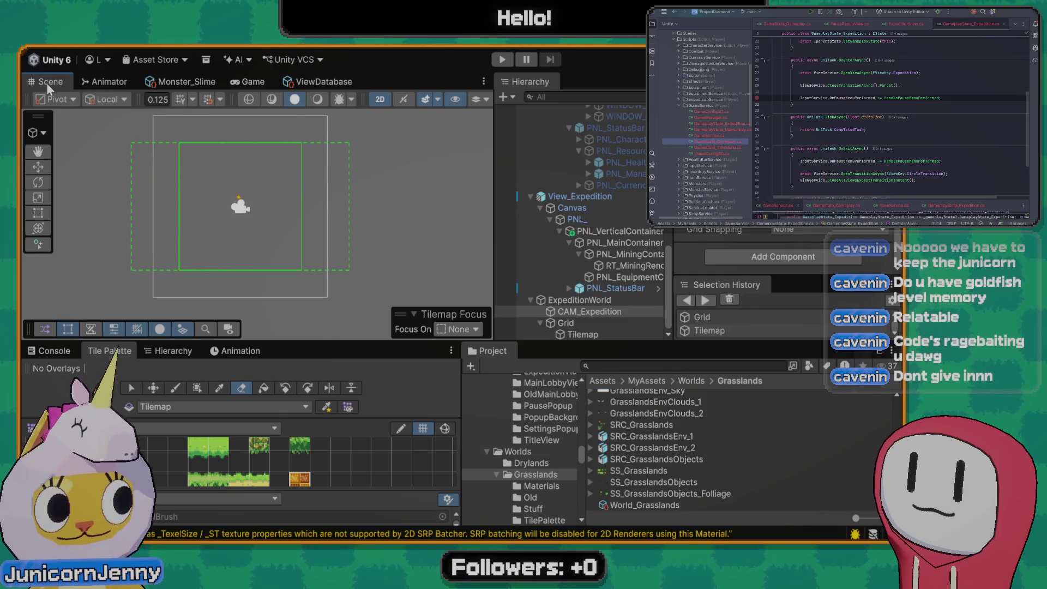
Paint 2x2 stamps of the orange mine tile into a 4x4 block and check it in the Game view
click(299, 479)
click(222, 190)
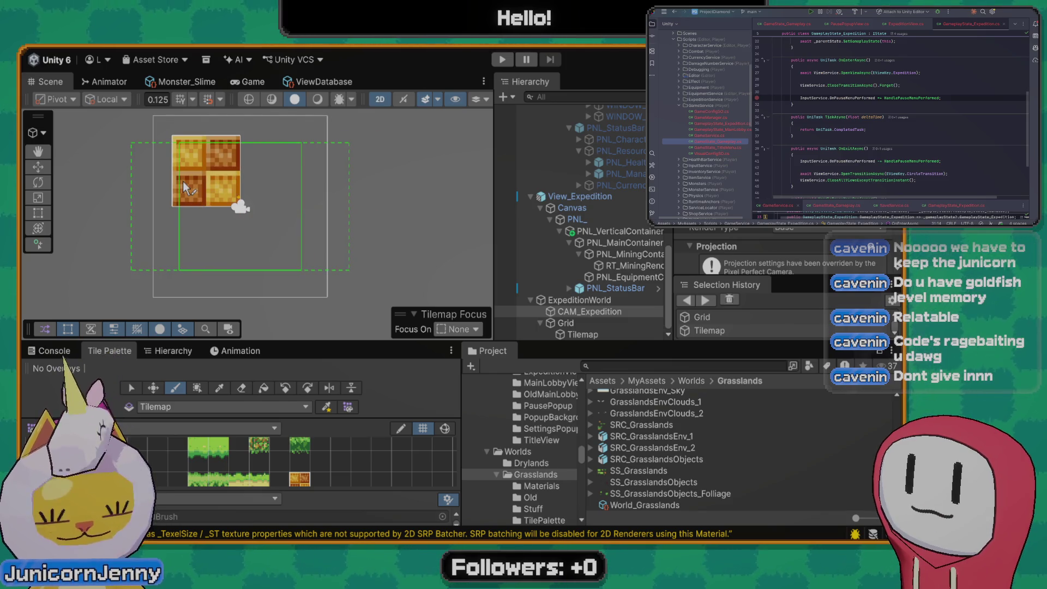
click(186, 203)
drag(191, 238, 272, 201)
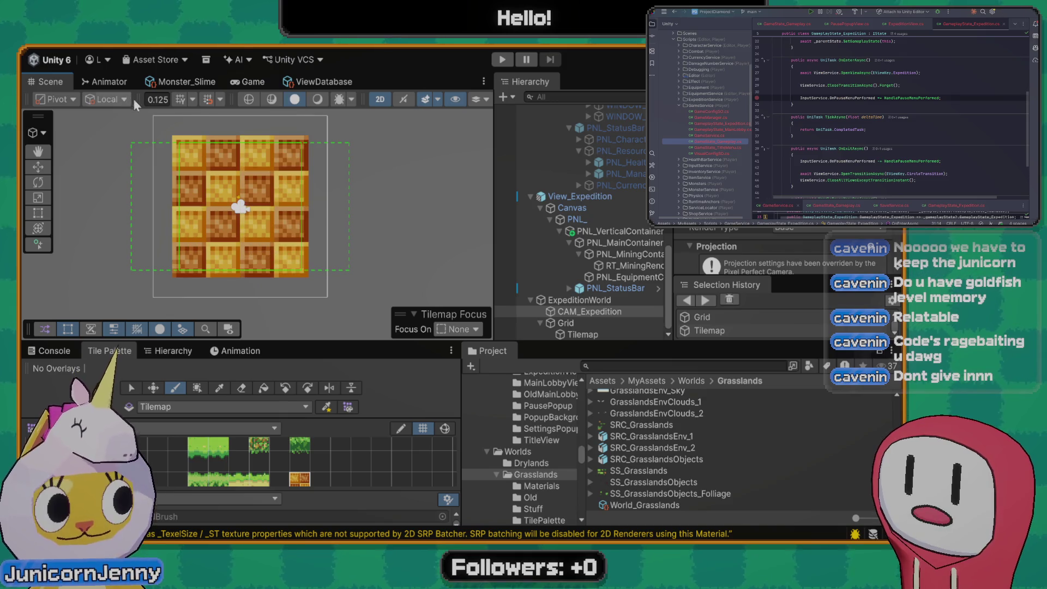
click(248, 81)
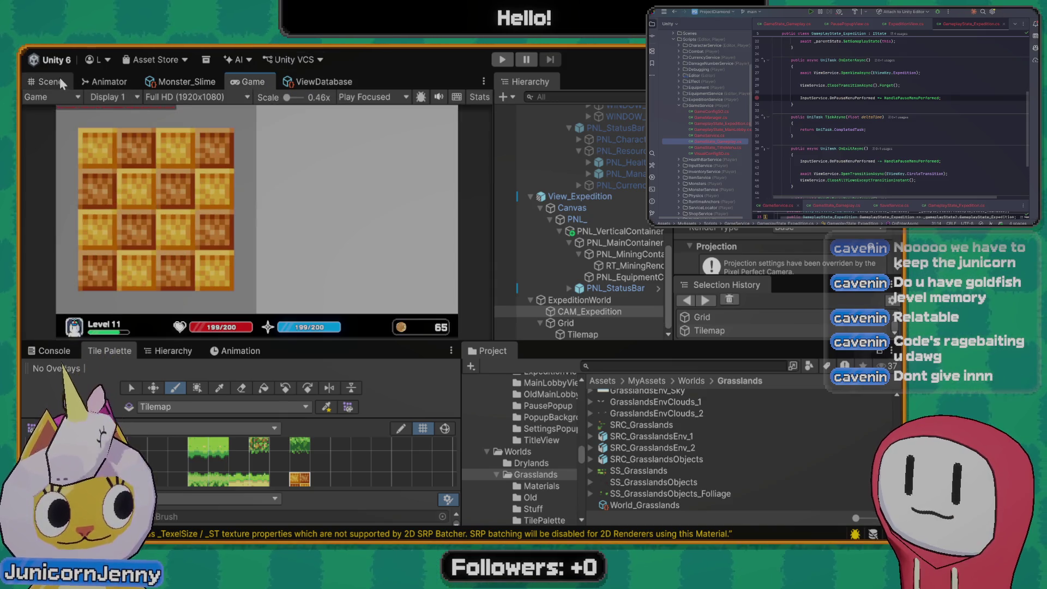
click(60, 77)
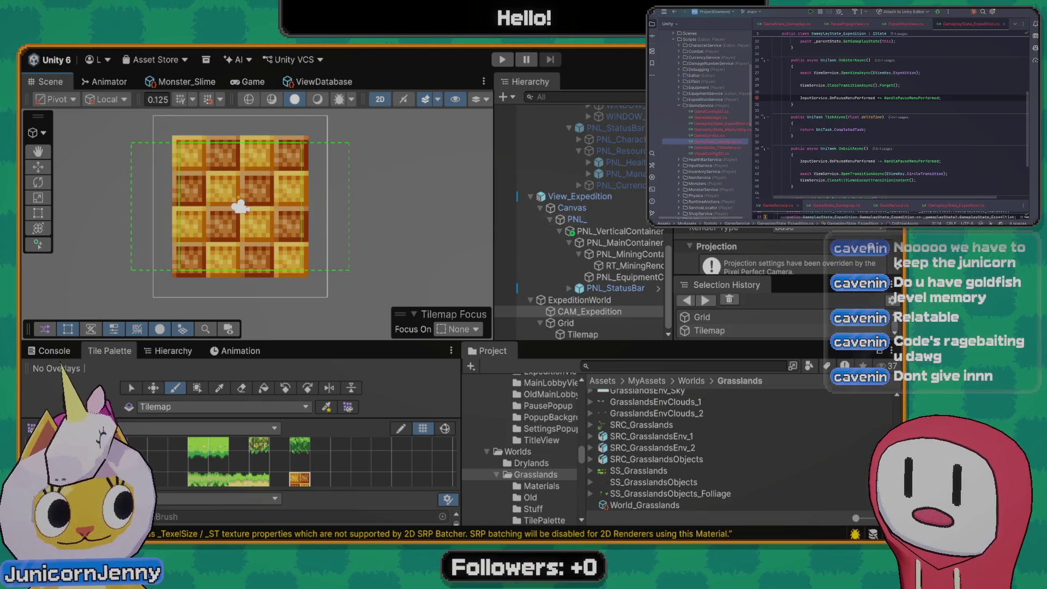
scroll(780, 251, down, 3)
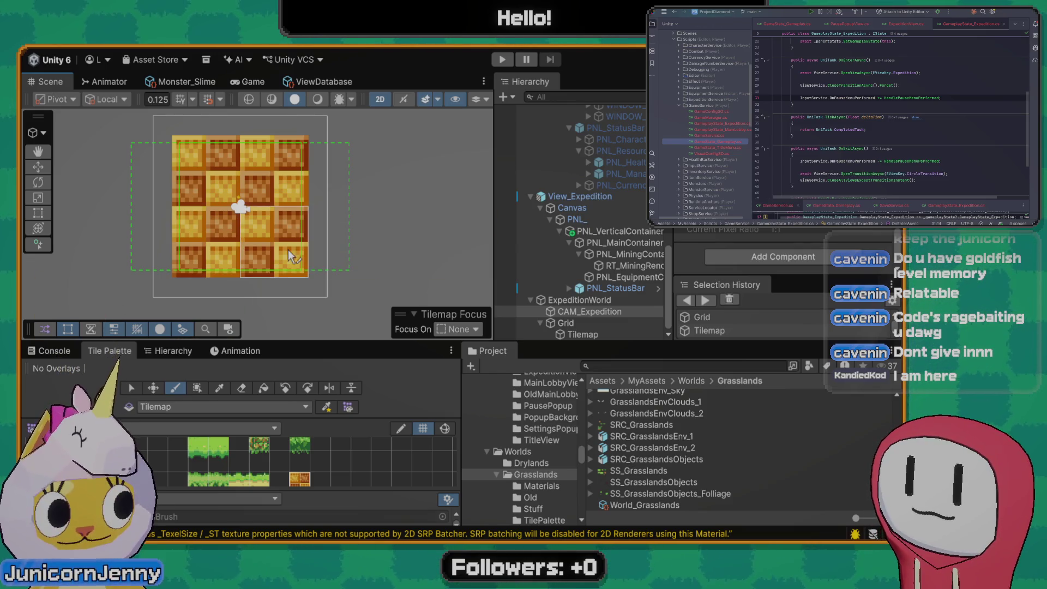
click(252, 82)
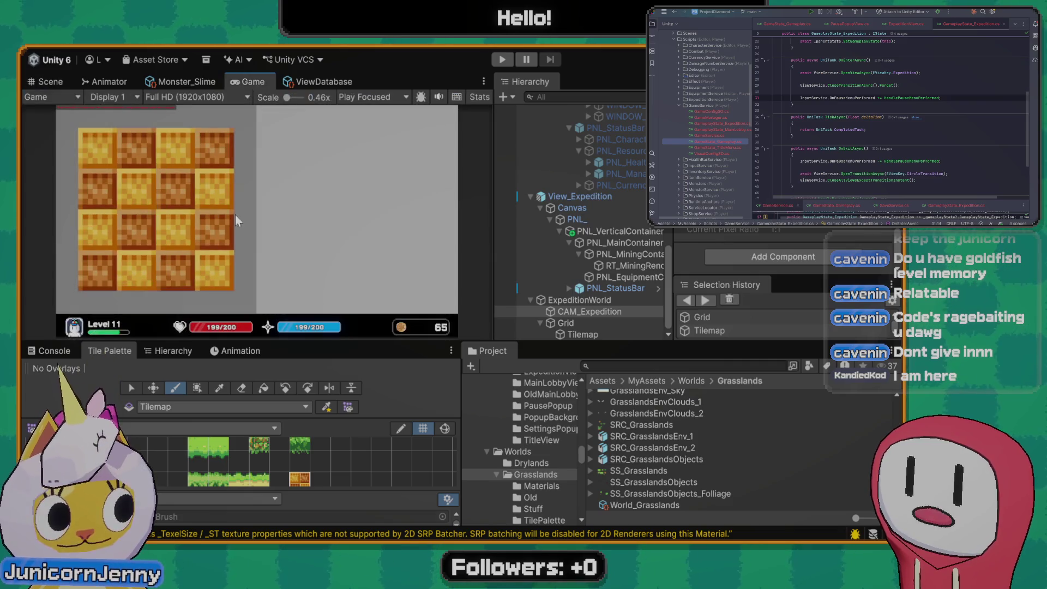
Back in the Scene view, paint orange tiles left of, above and right of the block
click(55, 82)
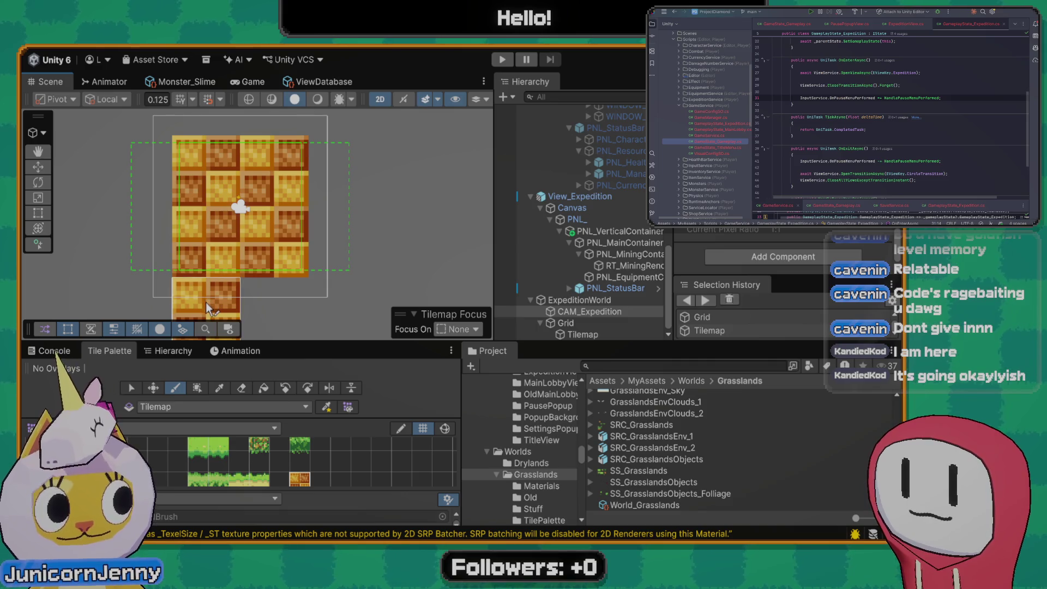
mouse_move(205, 302)
mouse_down()
mouse_move(151, 248)
mouse_move(155, 190)
mouse_up()
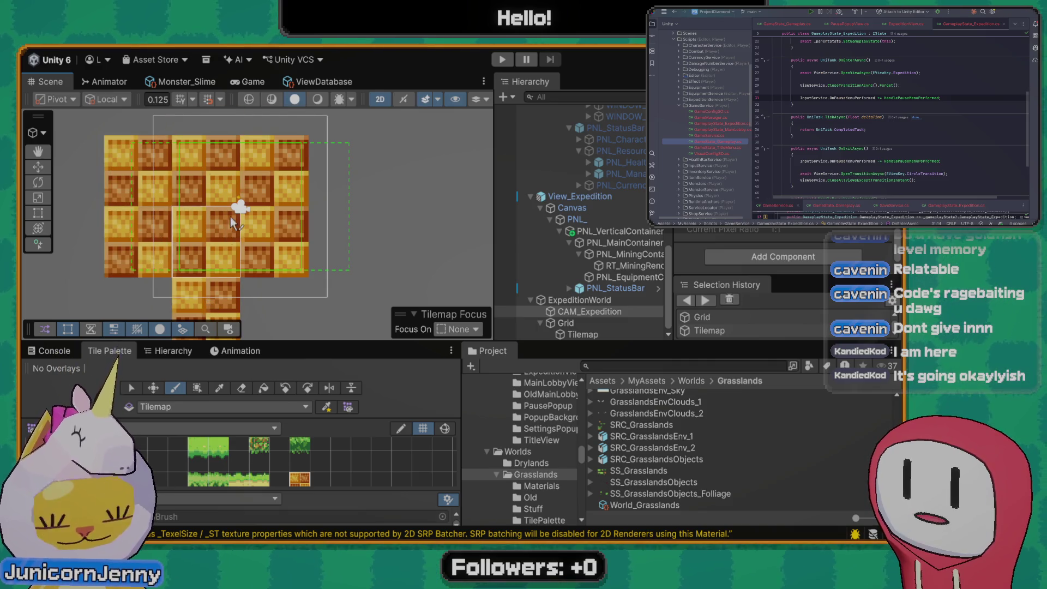
mouse_move(241, 190)
mouse_down()
mouse_move(241, 175)
mouse_move(340, 233)
mouse_move(313, 267)
mouse_move(303, 249)
mouse_up()
Pan and zoom to review the patch, then erase the painted tiles
drag(311, 196, 282, 226)
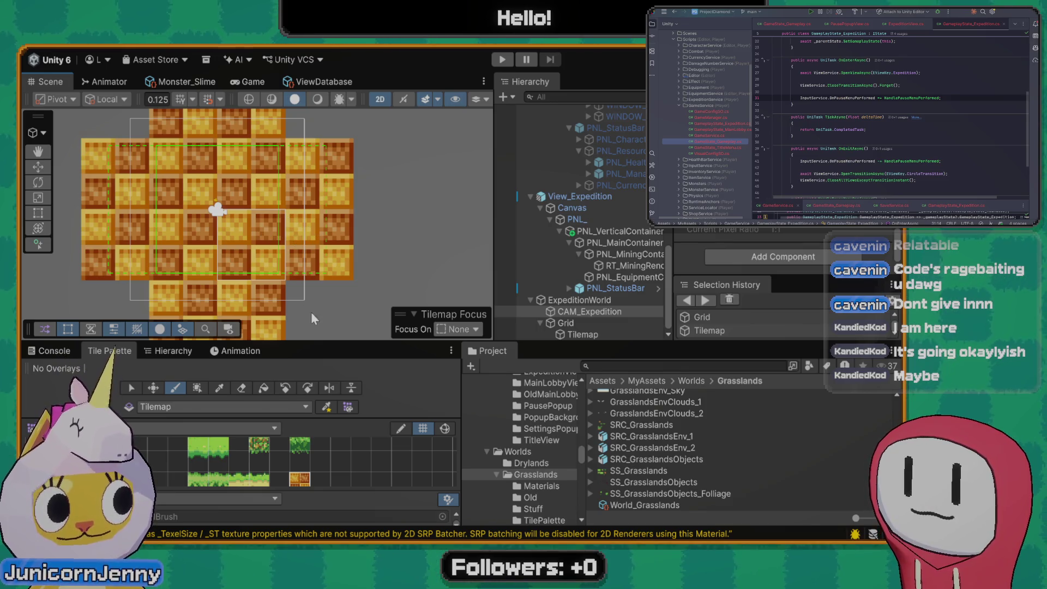
scroll(292, 221, down, 2)
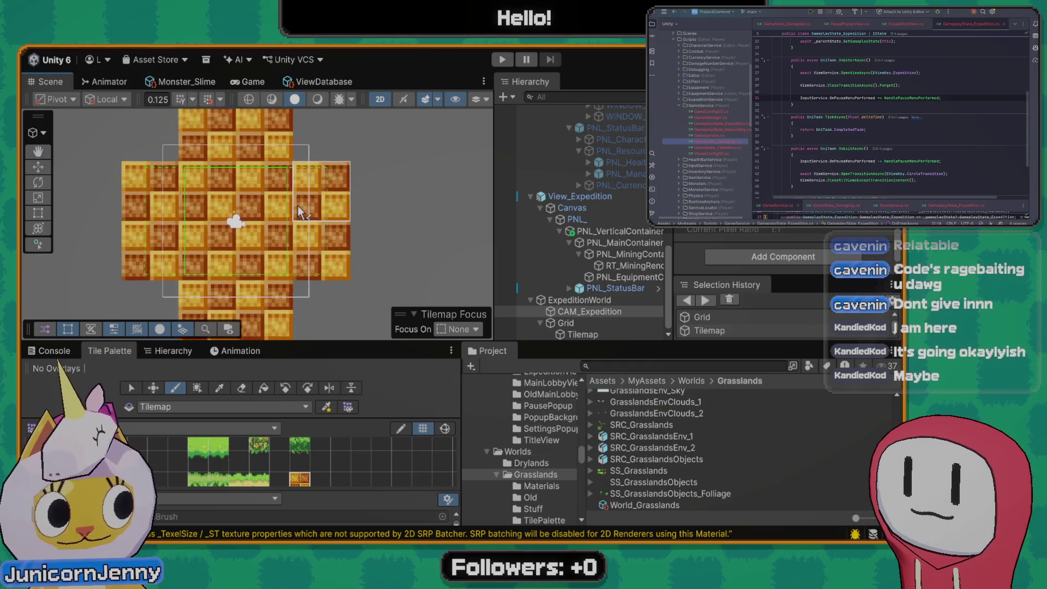
scroll(297, 206, down, 1)
scroll(285, 208, down, 1)
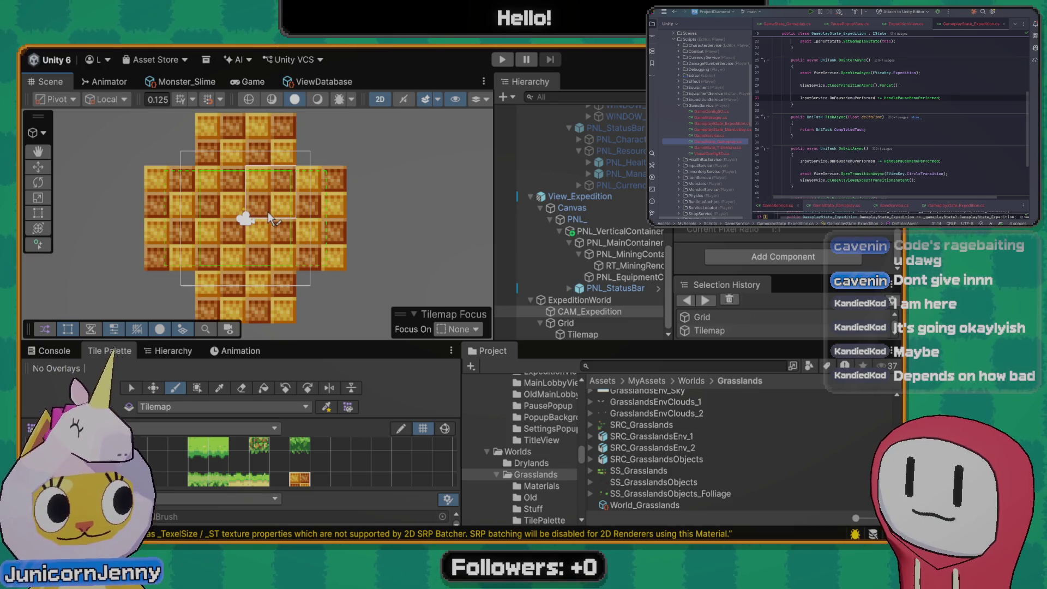
scroll(251, 165, up, 1)
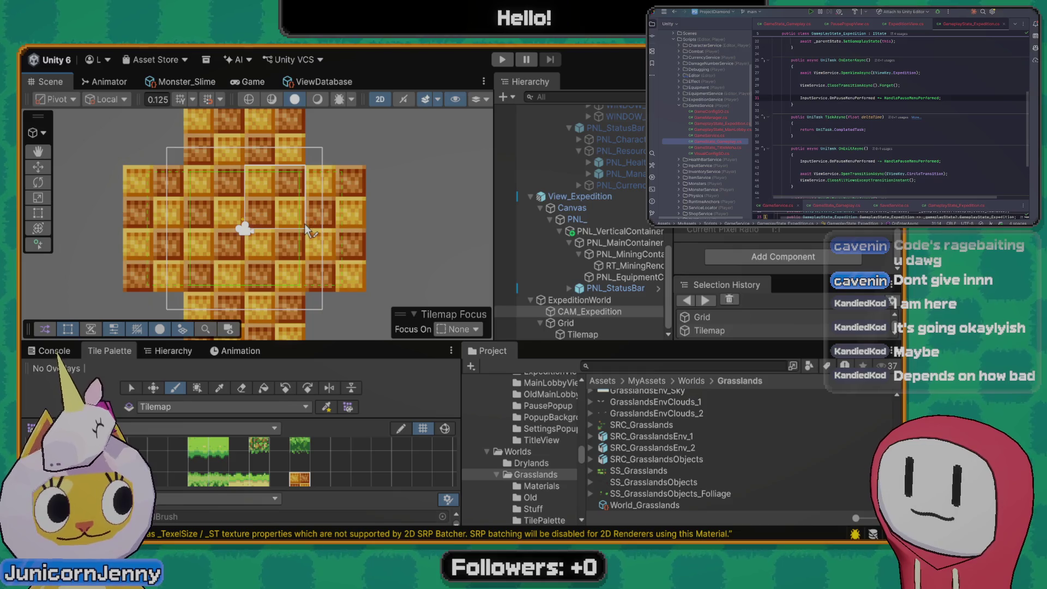
scroll(308, 232, down, 1)
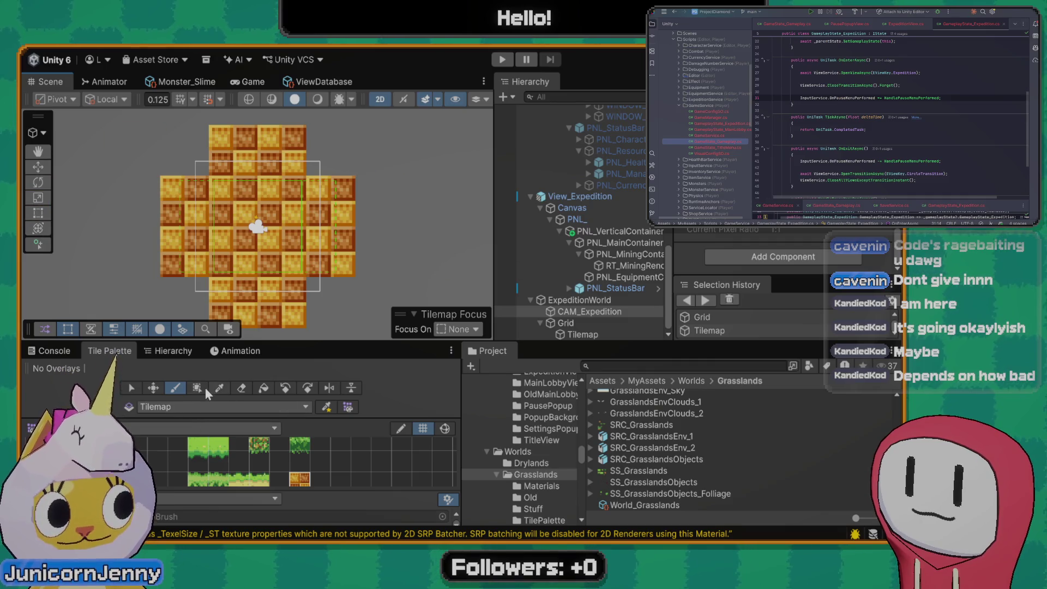
mouse_move(319, 306)
mouse_down()
mouse_move(264, 305)
mouse_move(234, 253)
mouse_move(290, 217)
mouse_move(304, 240)
mouse_move(169, 163)
mouse_move(148, 253)
mouse_up()
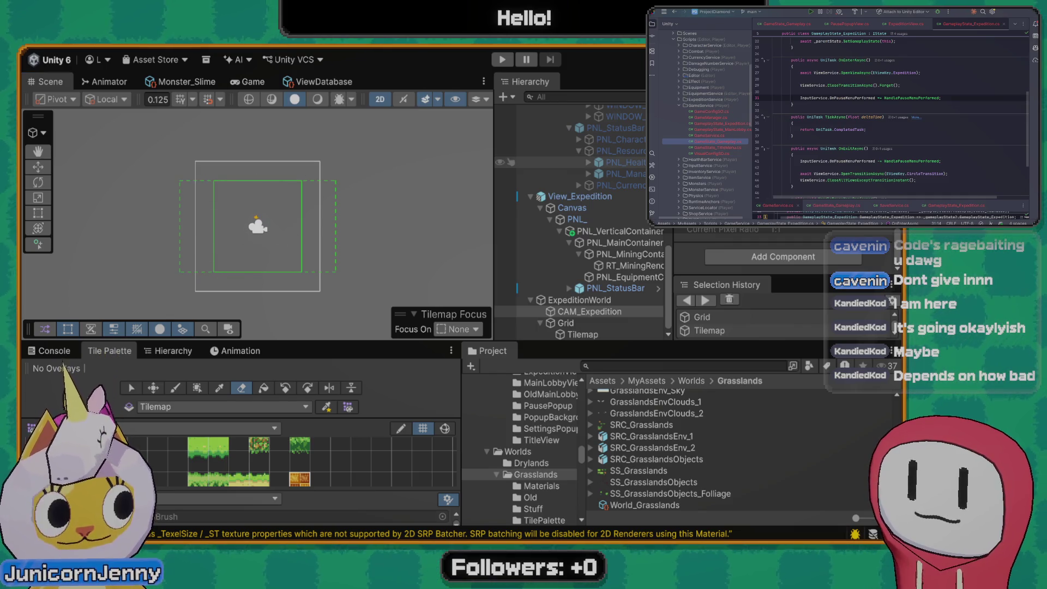
Recentre on the camera frame and Box Fill a large orange brick rectangle over it
scroll(273, 248, up, 2)
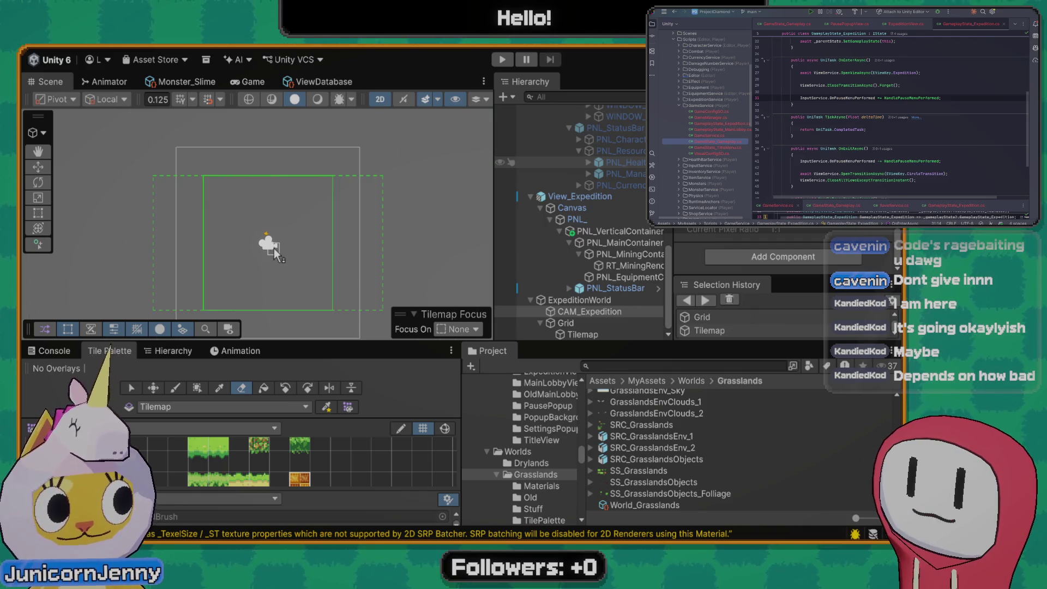
drag(273, 254, 285, 229)
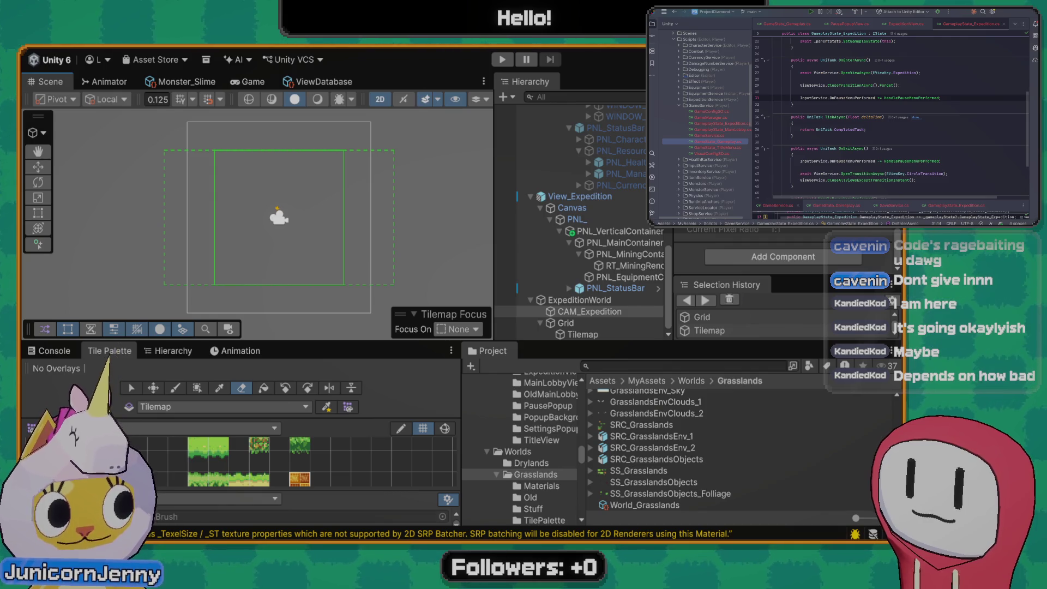
click(299, 461)
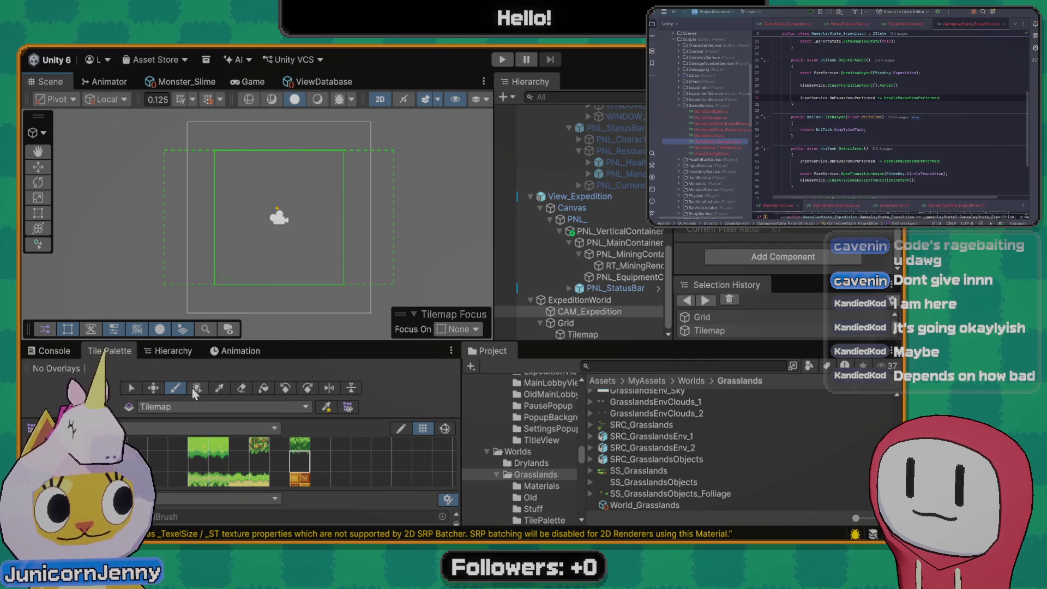
click(242, 388)
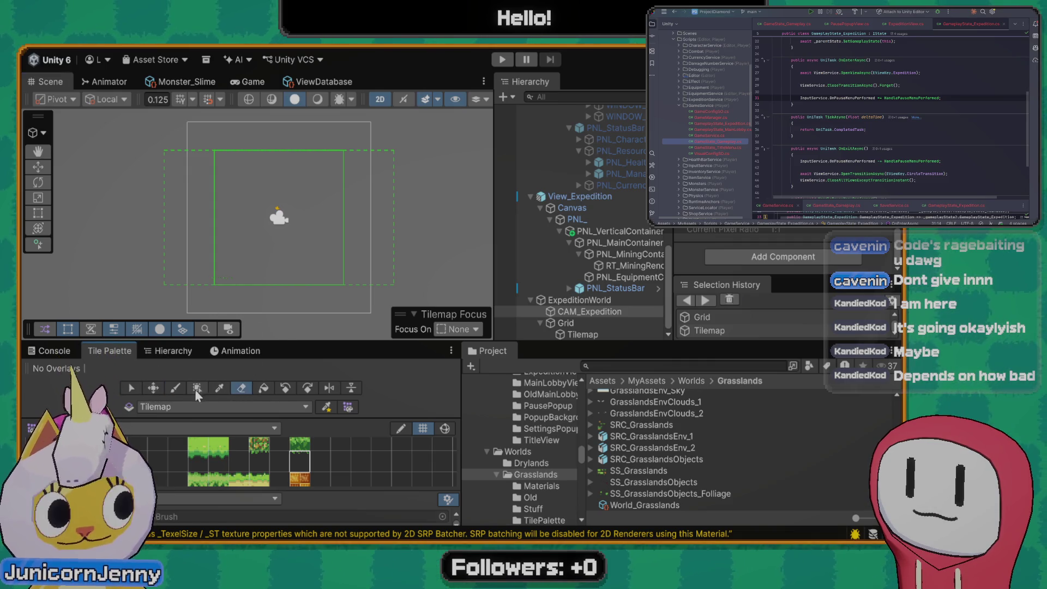
click(294, 482)
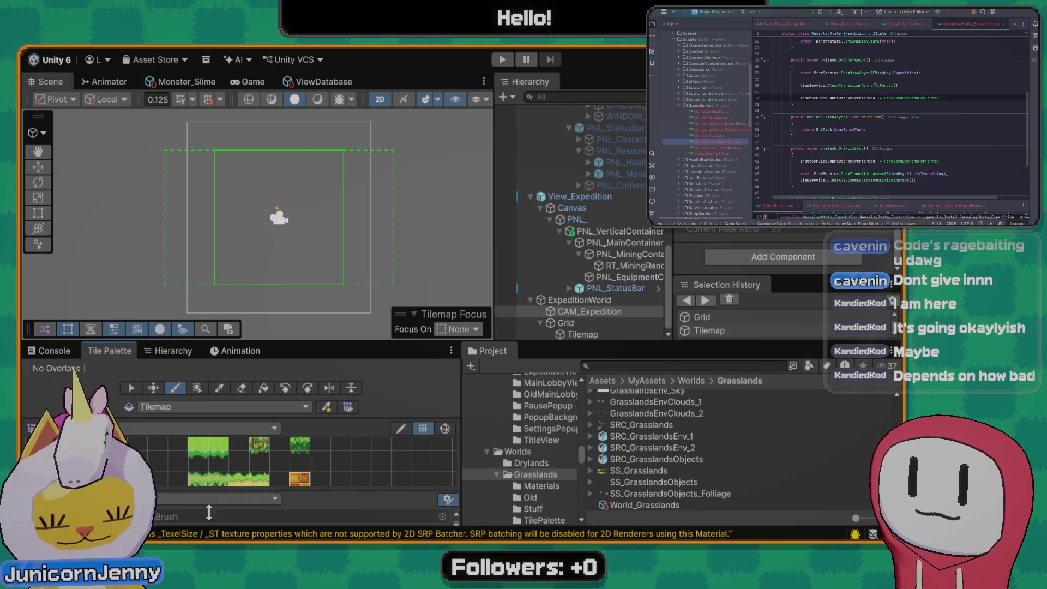
click(196, 388)
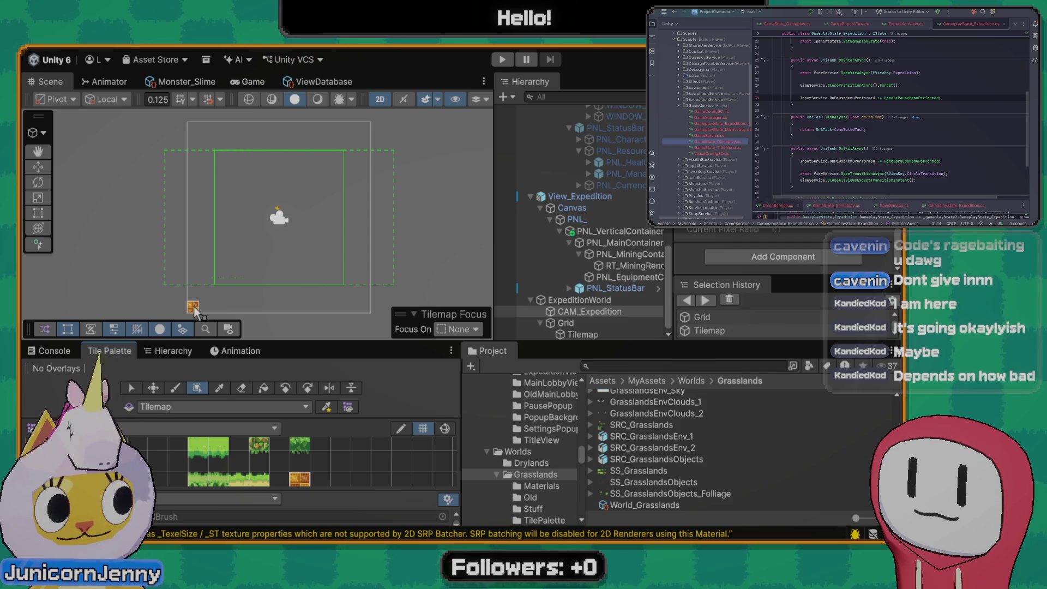
drag(194, 309, 370, 123)
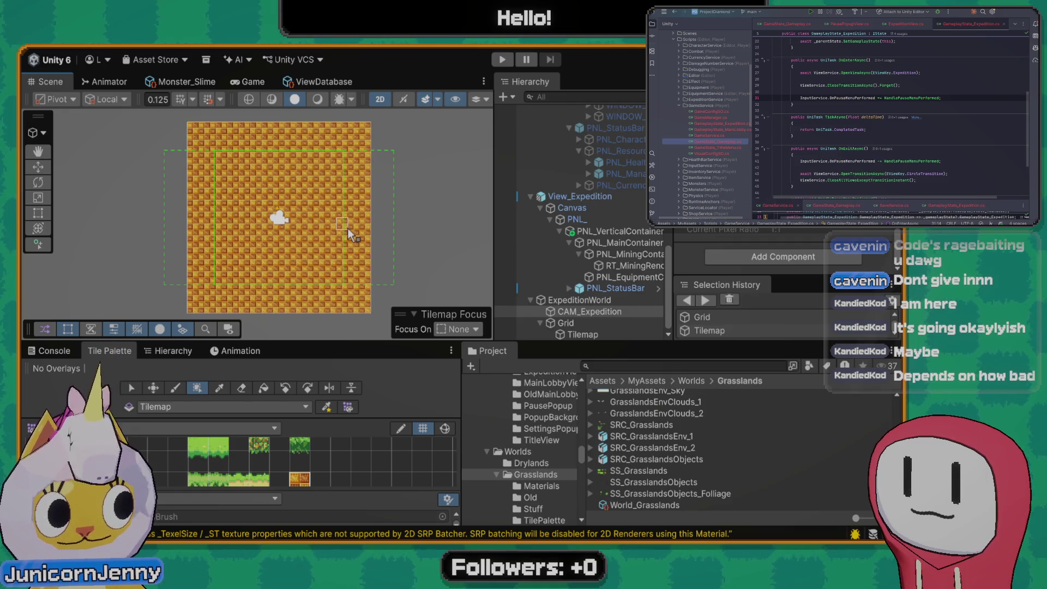
Preview the filled tilemap in the Game view, recentre the Scene view, then open the Animator
click(249, 81)
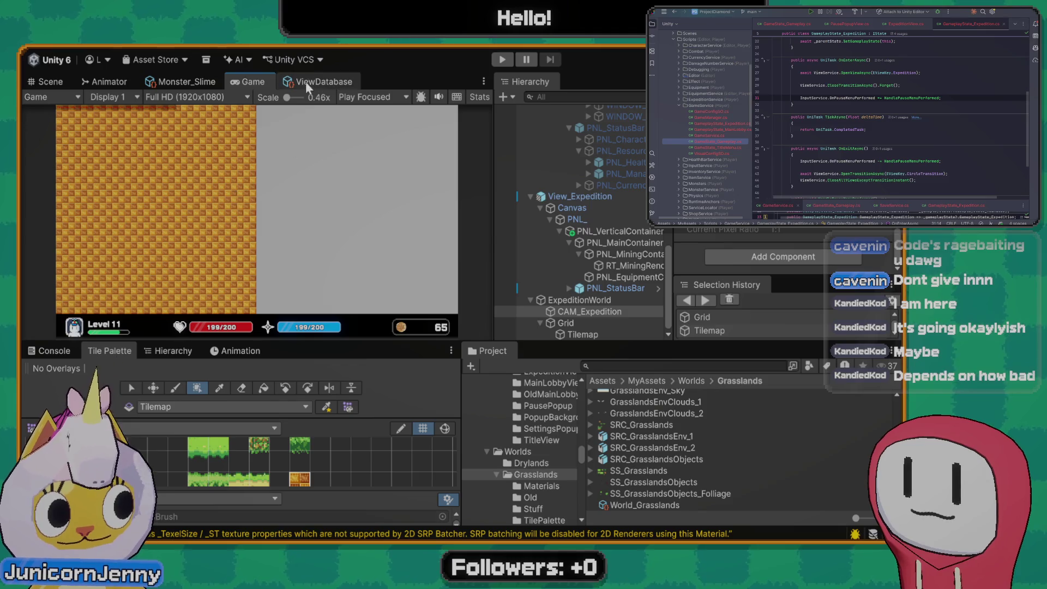
click(47, 79)
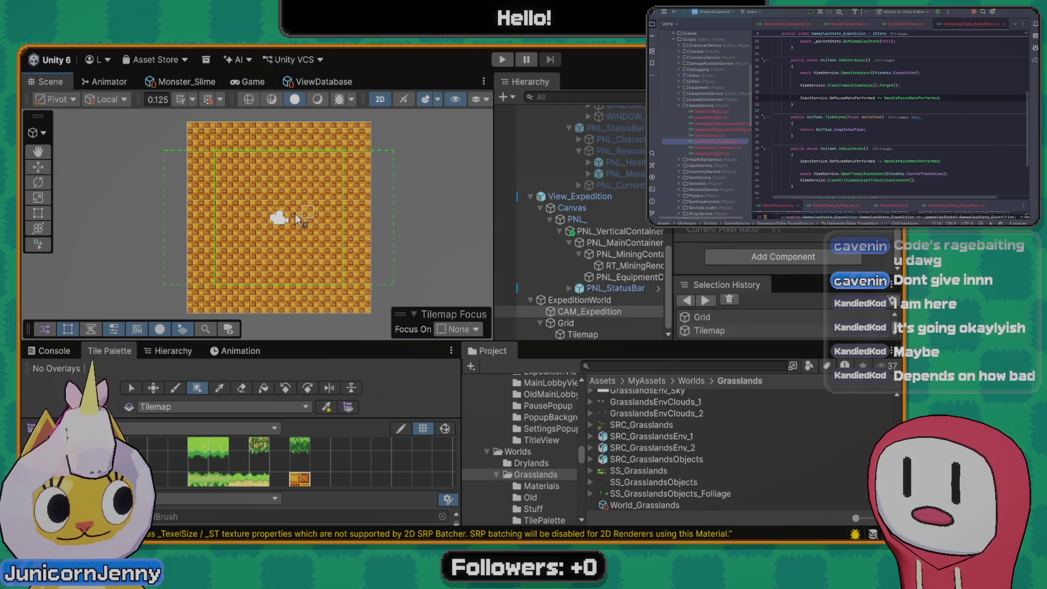
scroll(289, 210, up, 1)
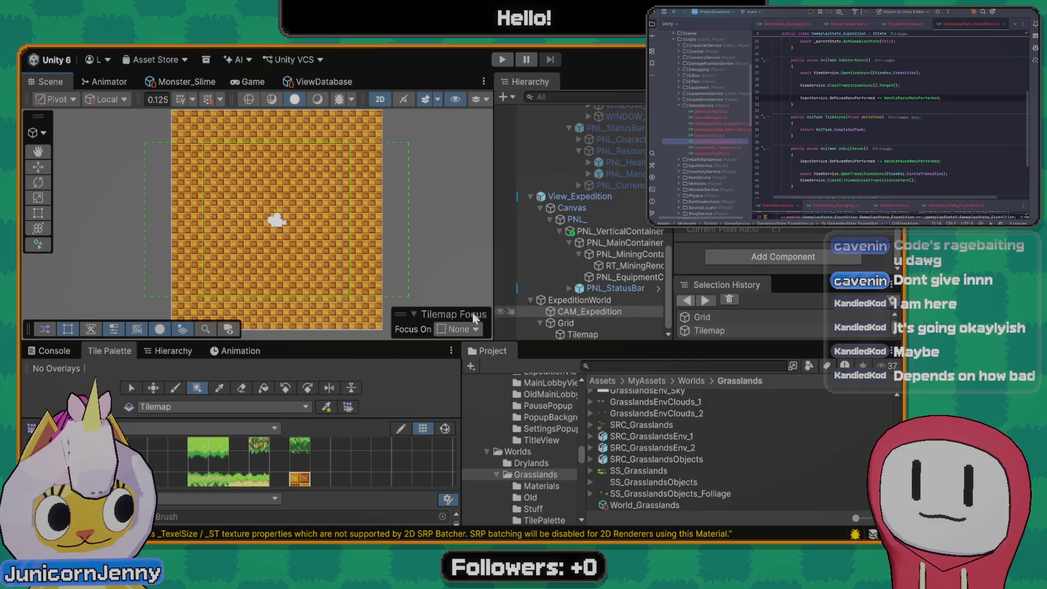
scroll(277, 202, down, 1)
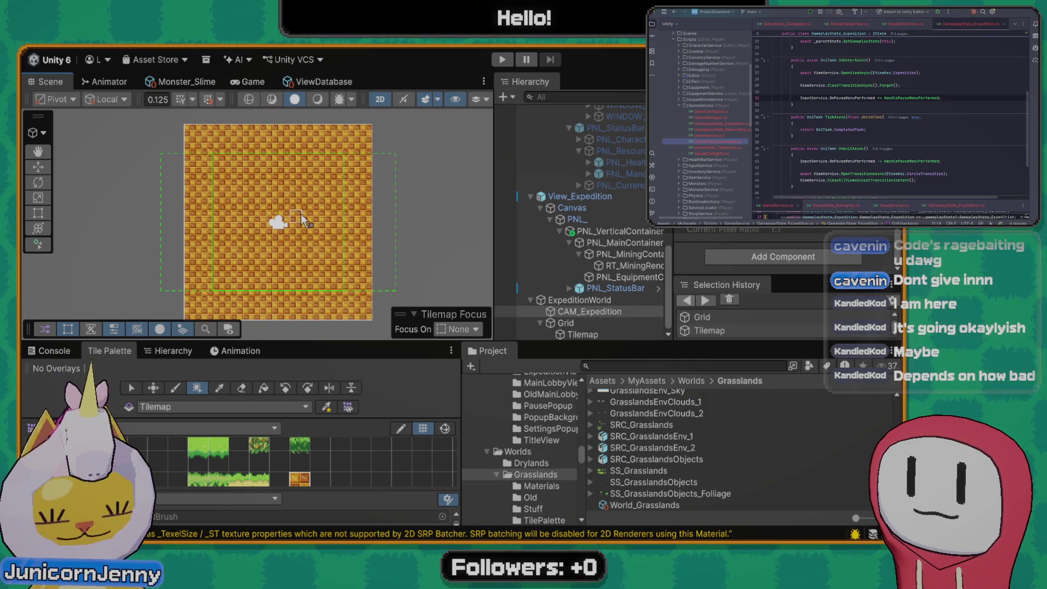
scroll(289, 240, up, 1)
drag(273, 268, 244, 269)
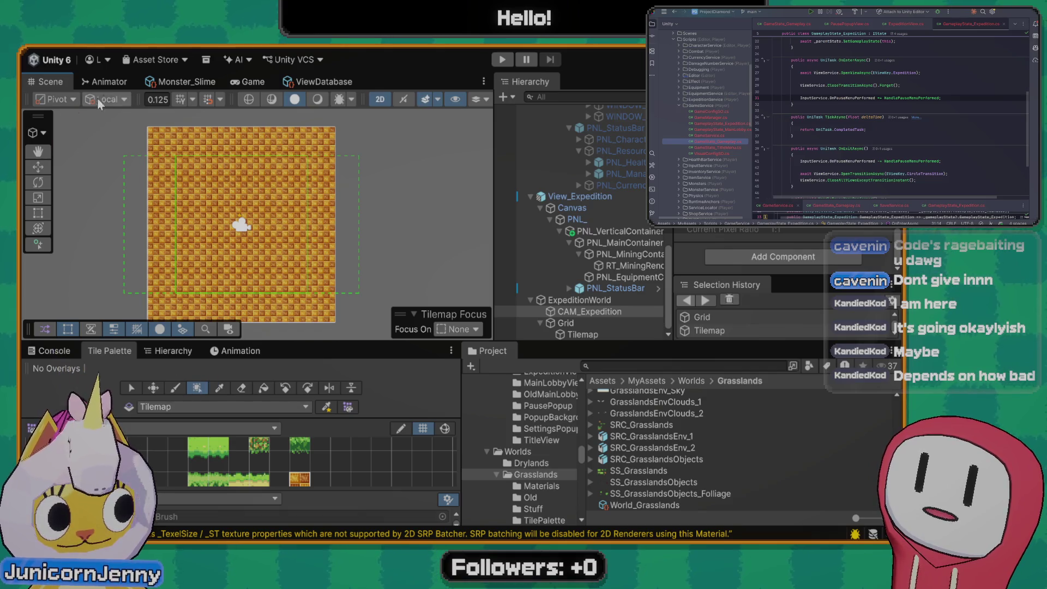
click(106, 83)
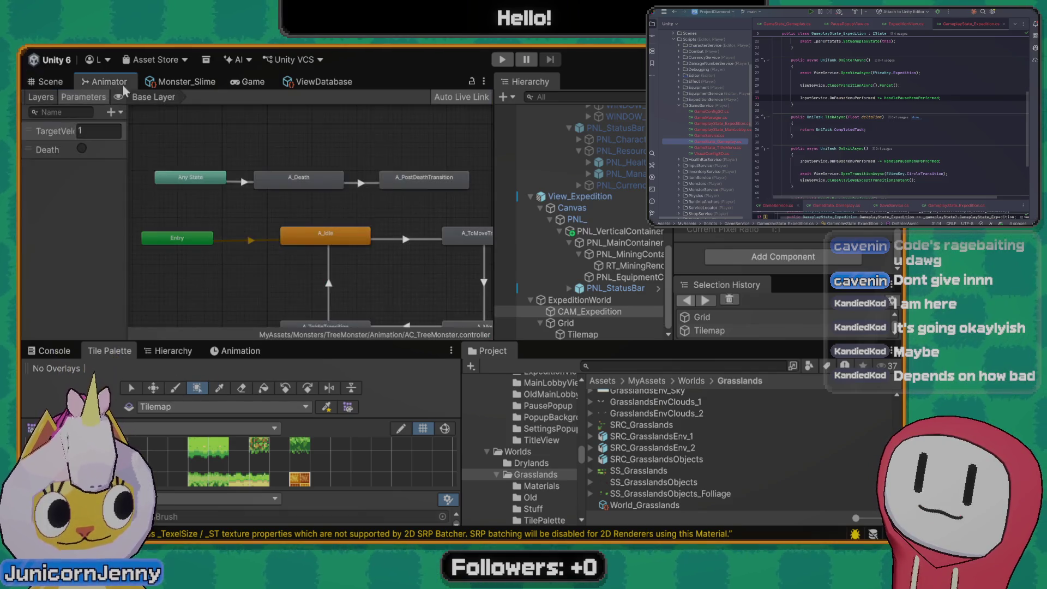
Switch to the Game view to see the brick-filled mine behind the HUD
click(260, 82)
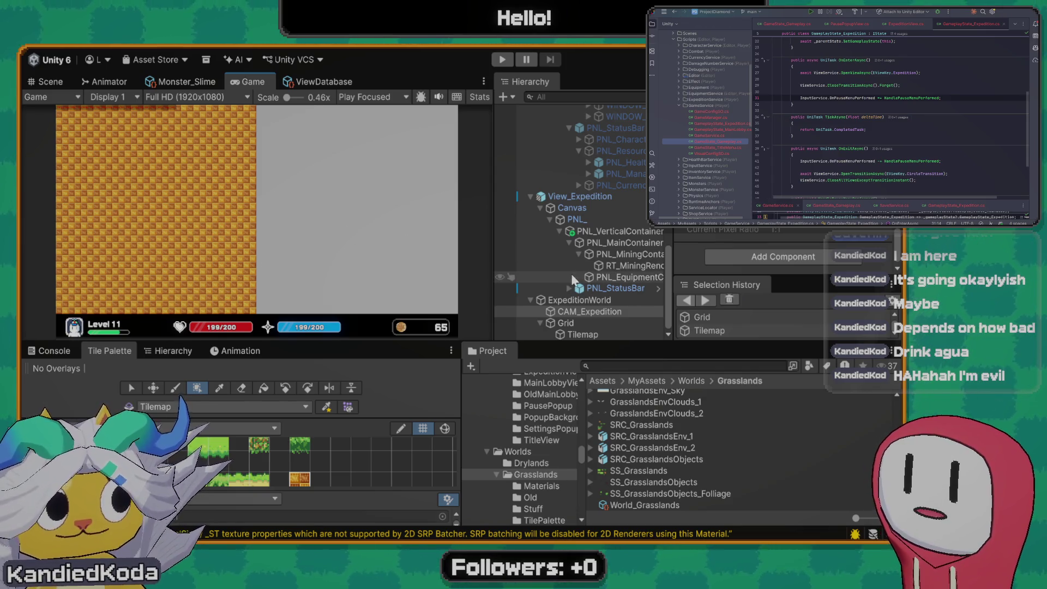
Select the ExpeditionWorld object and navigate the Project window up to MyAssets
click(587, 301)
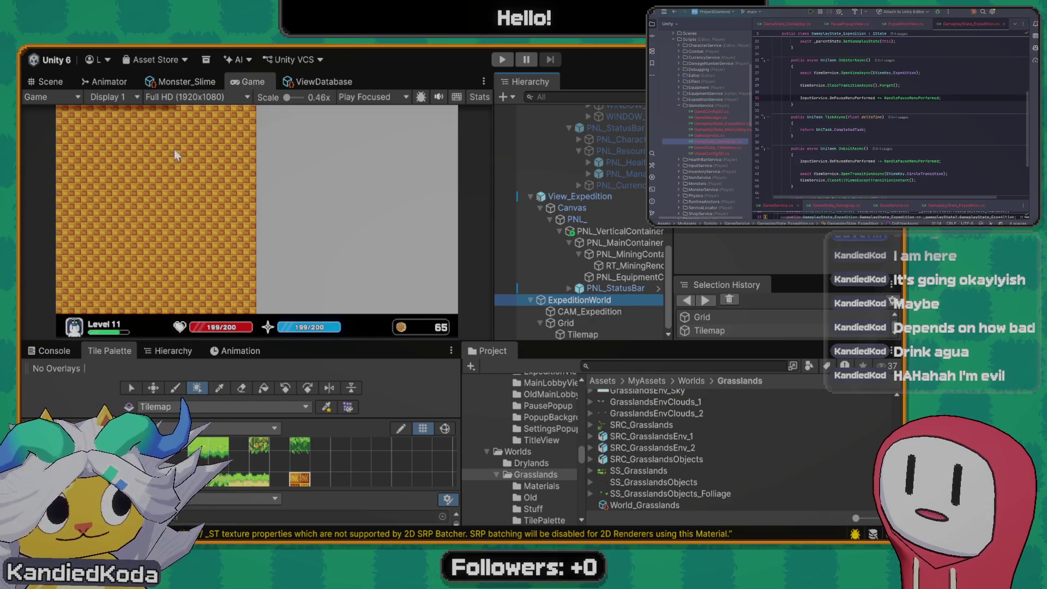
scroll(704, 413, up, 3)
click(691, 380)
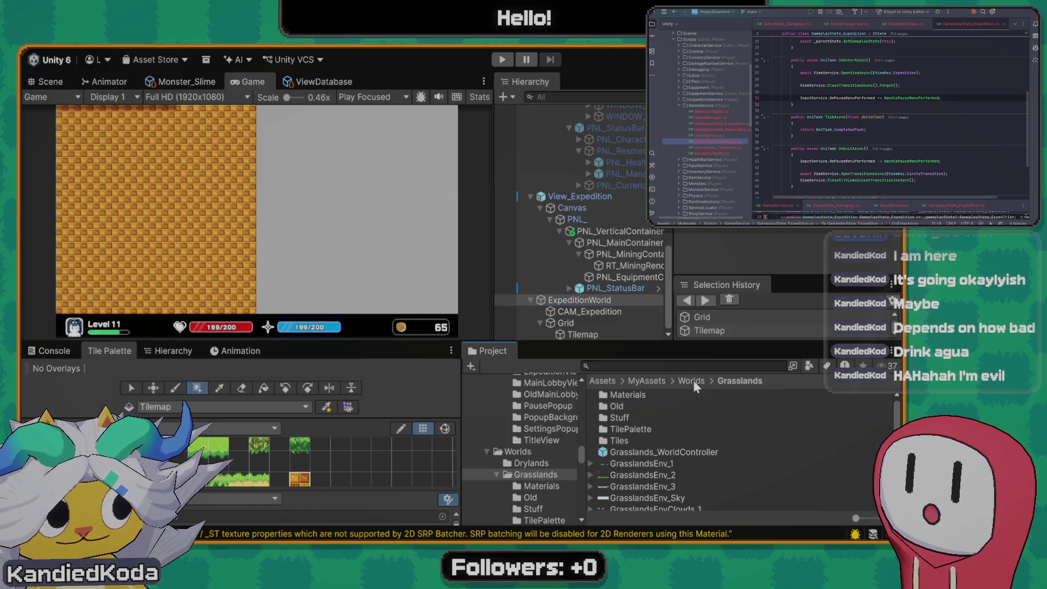
click(654, 382)
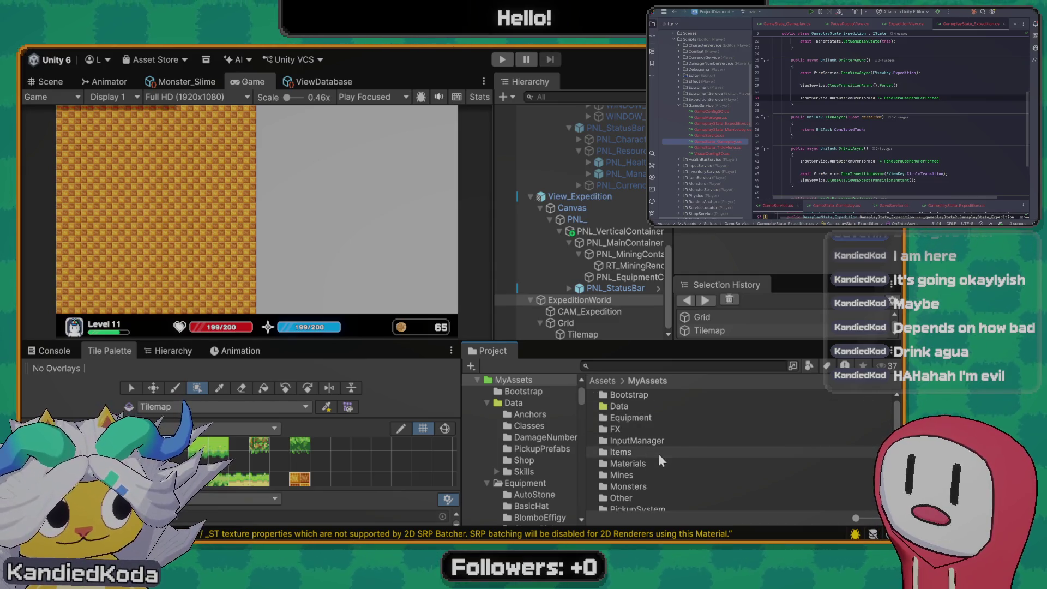
scroll(660, 454, down, 4)
scroll(658, 453, up, 4)
scroll(649, 449, down, 4)
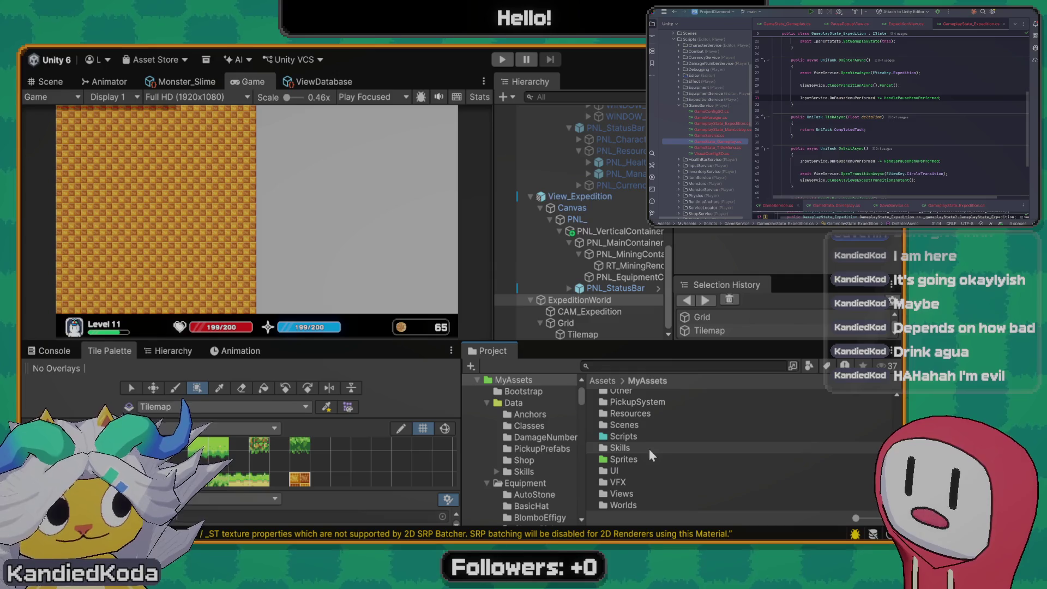
scroll(643, 432, up, 2)
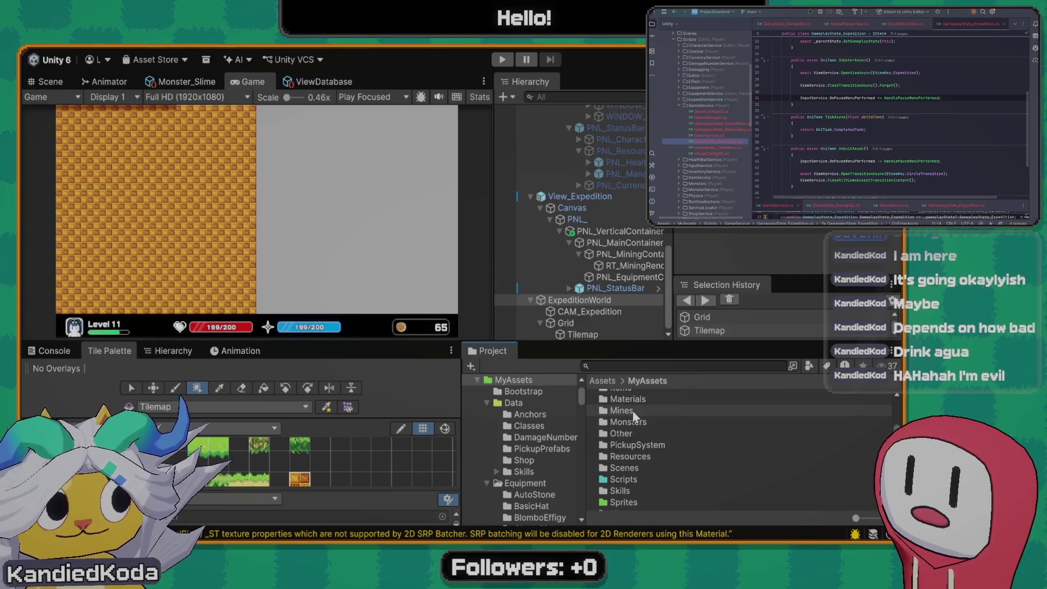
scroll(635, 420, up, 3)
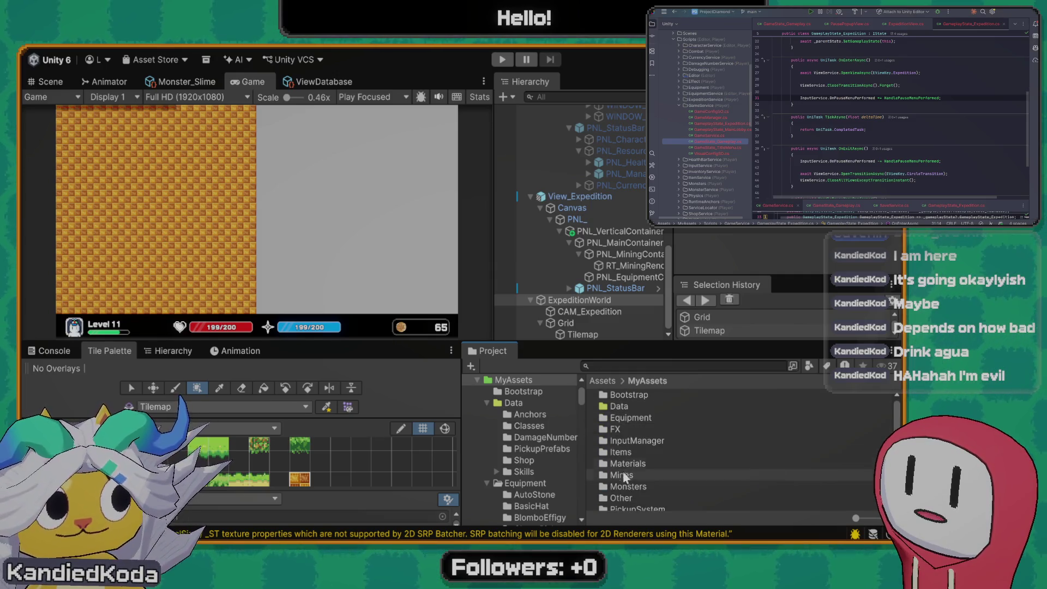
scroll(624, 478, down, 3)
Search the assets for 'expedition' and open the ExpeditionService folder
click(645, 366)
text(ex)
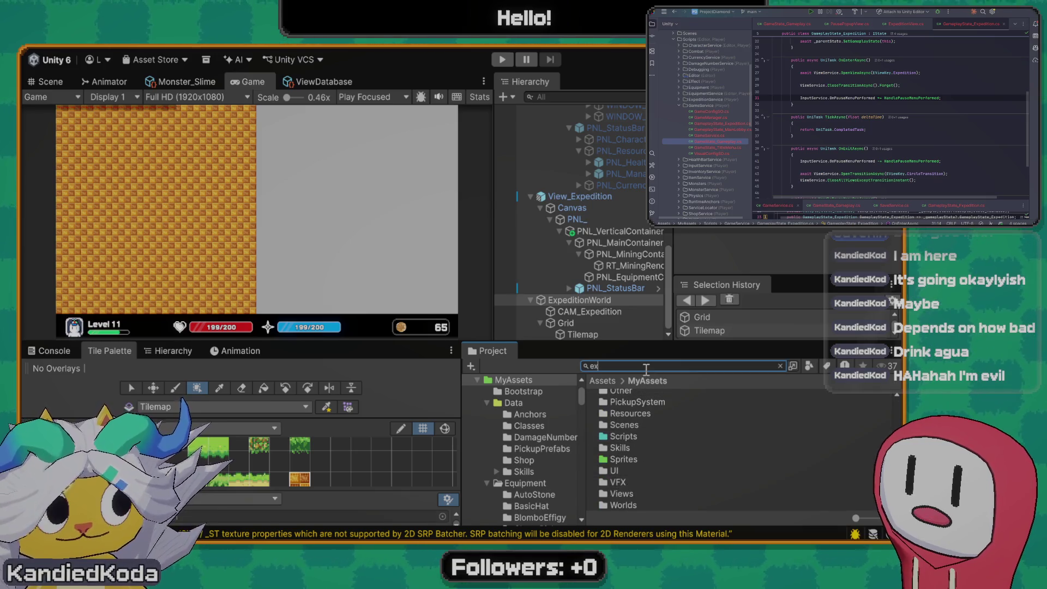
text(pedition)
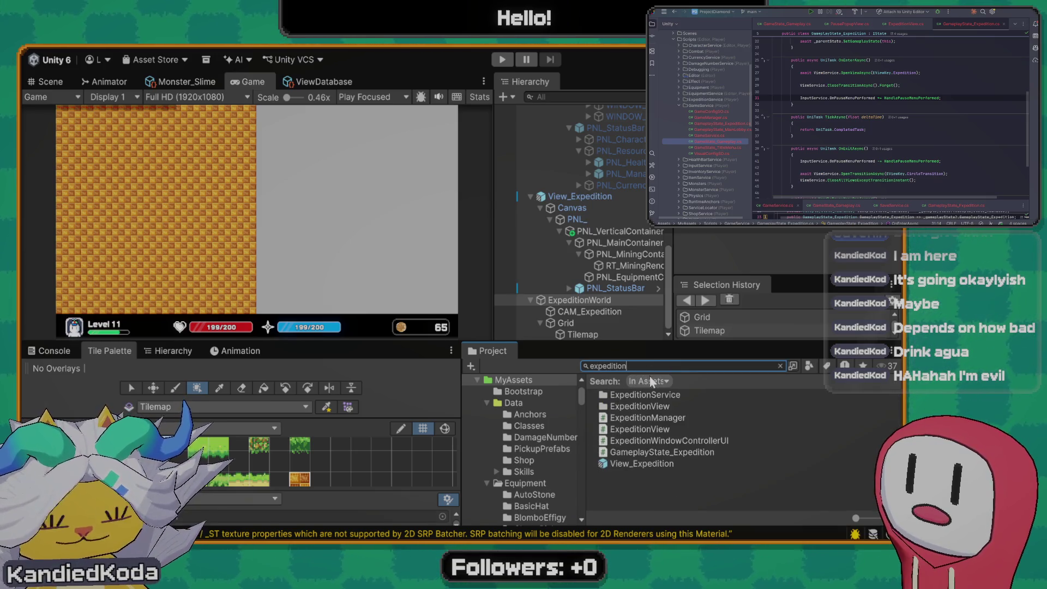
double_click(645, 395)
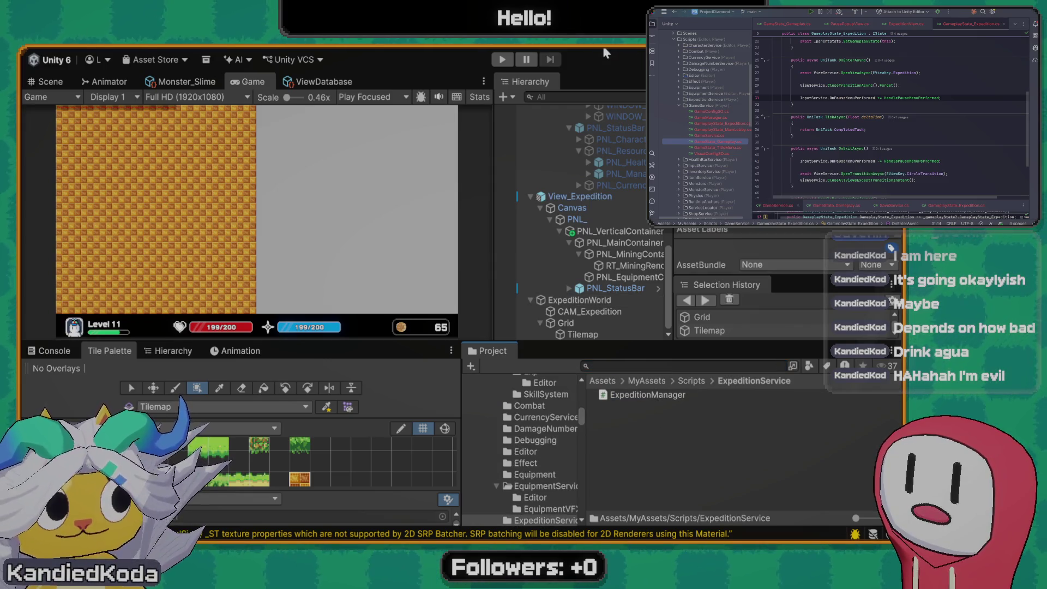
Create an ExpeditionWorld MonoBehaviour script in ExpeditionService and drag it onto the ExpeditionWorld Hierarchy object
click(600, 64)
text(Ex)
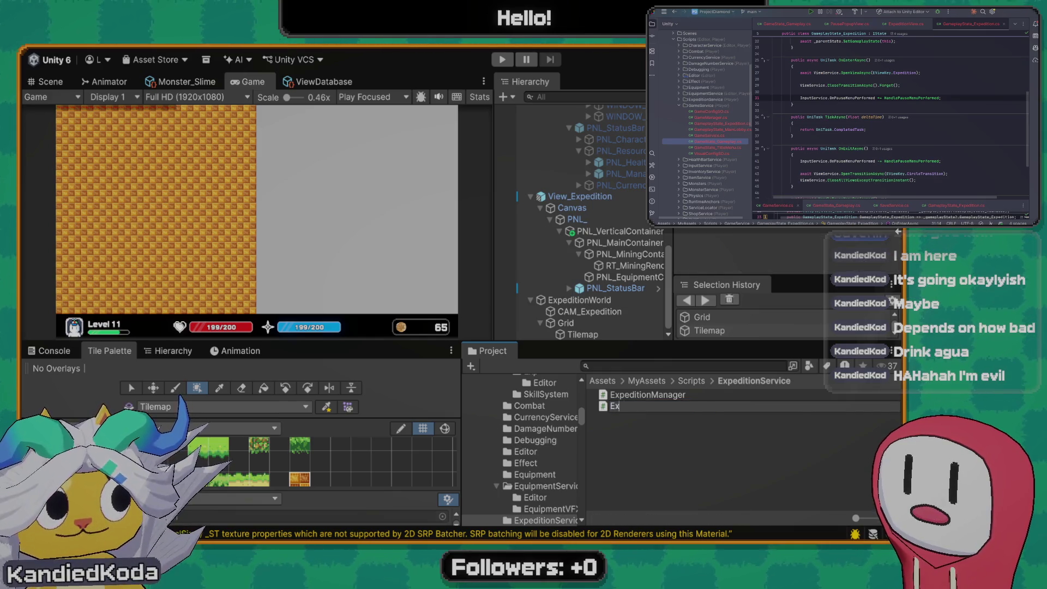
text(peditionWorld)
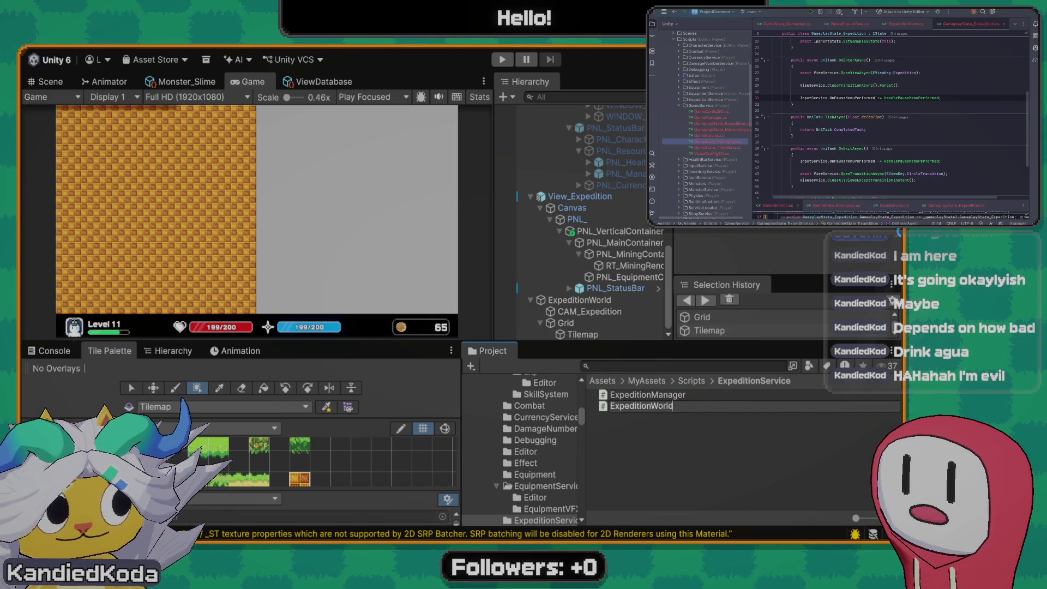
key(Return)
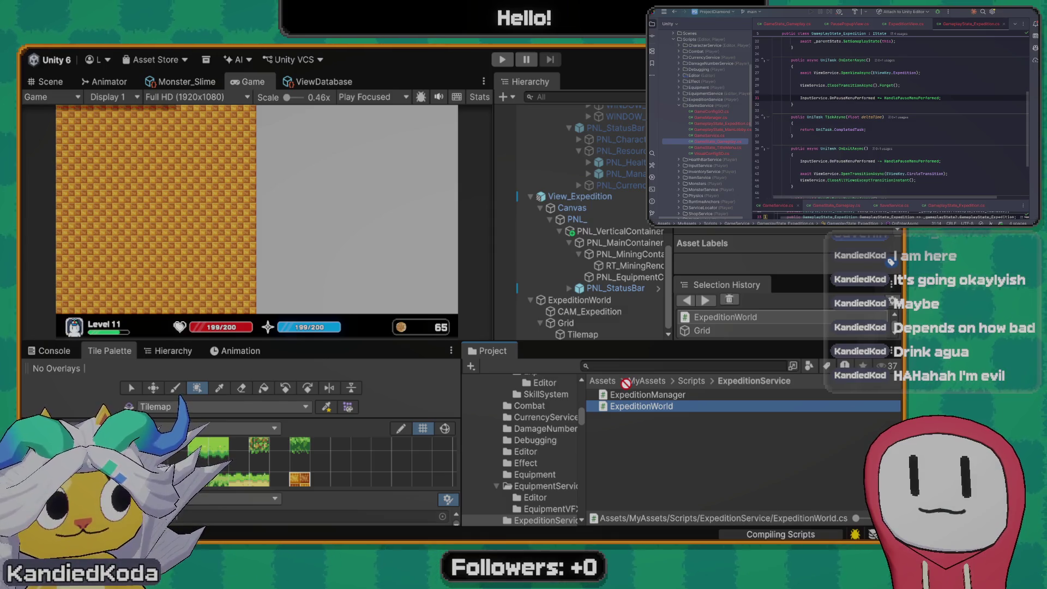
click(646, 436)
drag(634, 407, 588, 301)
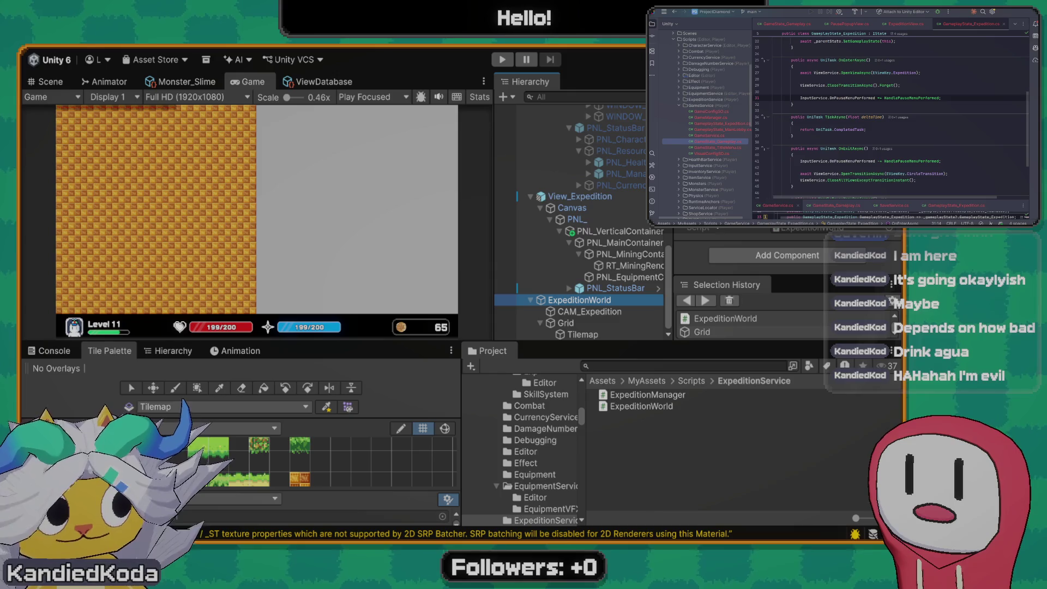
Open ExpeditionWorld.cs in Rider, delete Start/Update, and declare a private _blocks field
double_click(797, 231)
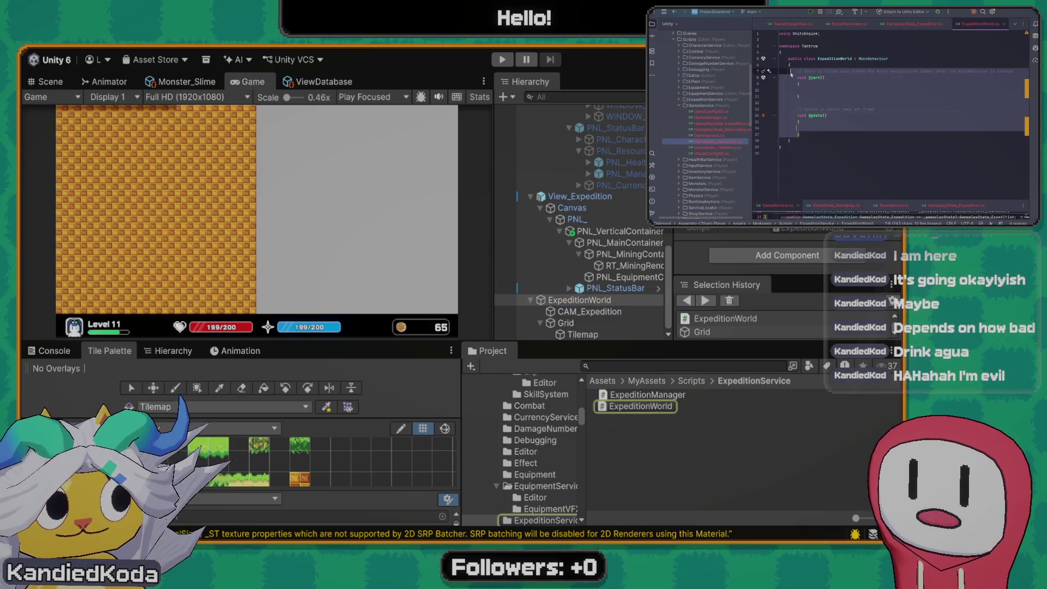
key(BackSpace)
text(Array2D<ExpeditionBlock>)
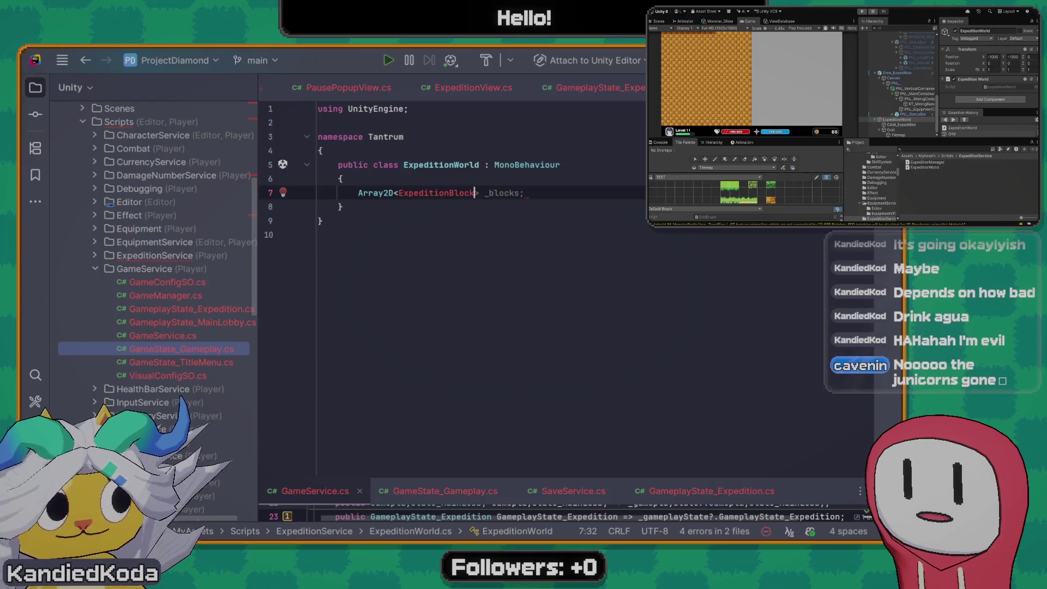
text( _blocks)
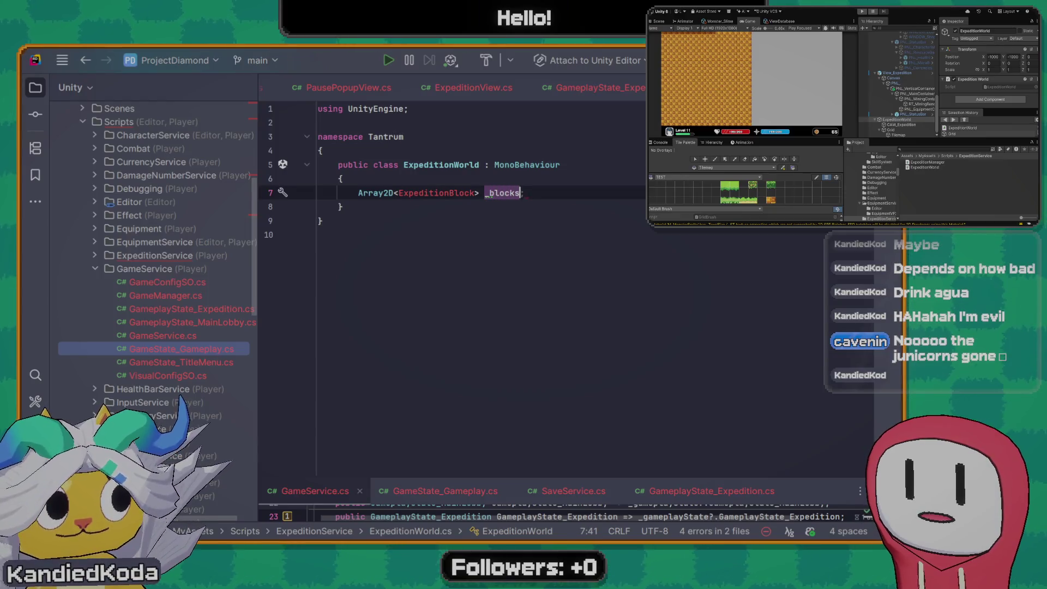
text(;)
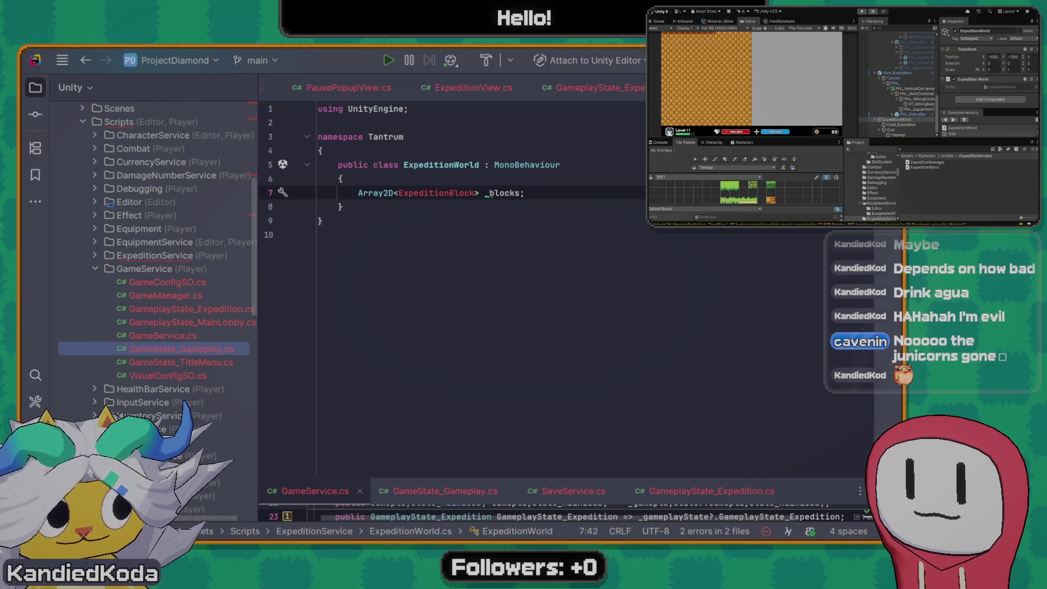
key(ctrl+Left)
key(ctrl+Left)
key(ctrl+Left)
key(Home)
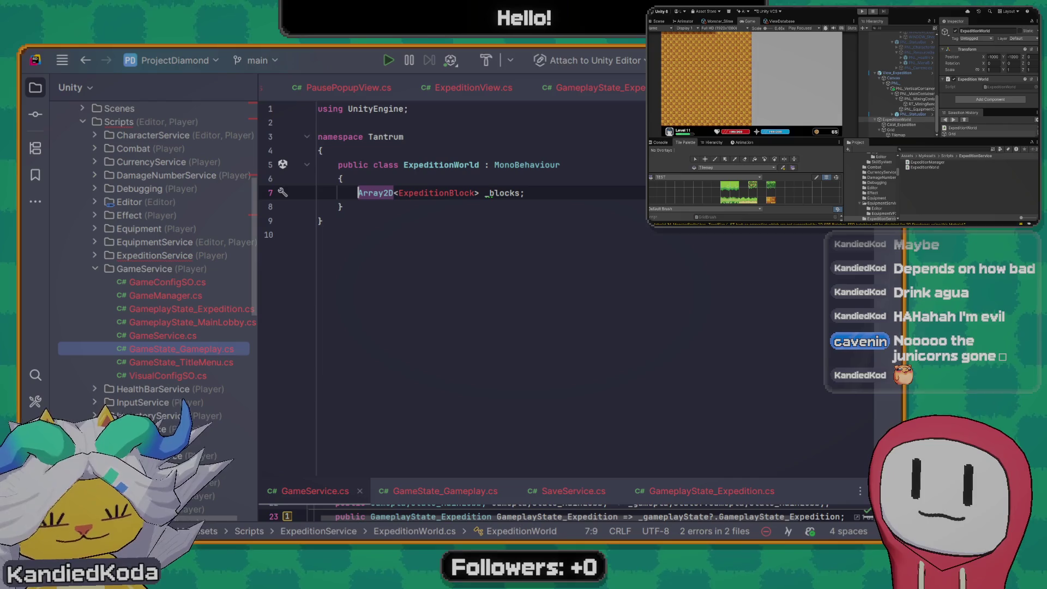
text(private)
Add a private Transform _generationCenterTransform field below _blocks
key(ctrl+Right)
key(End)
key(Return)
text(private Transform )
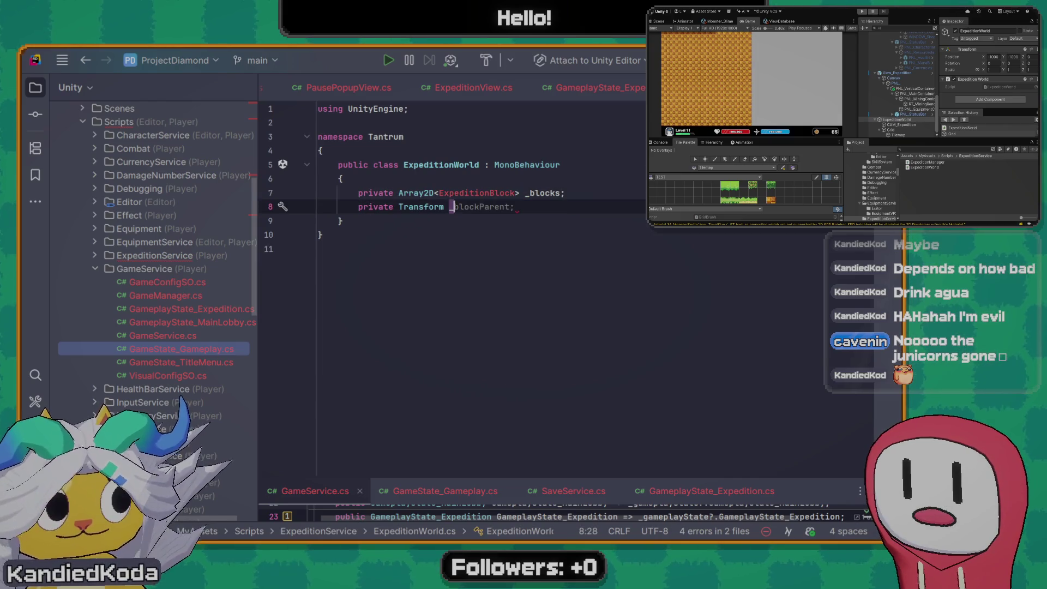
text(_generationCenterTransform)
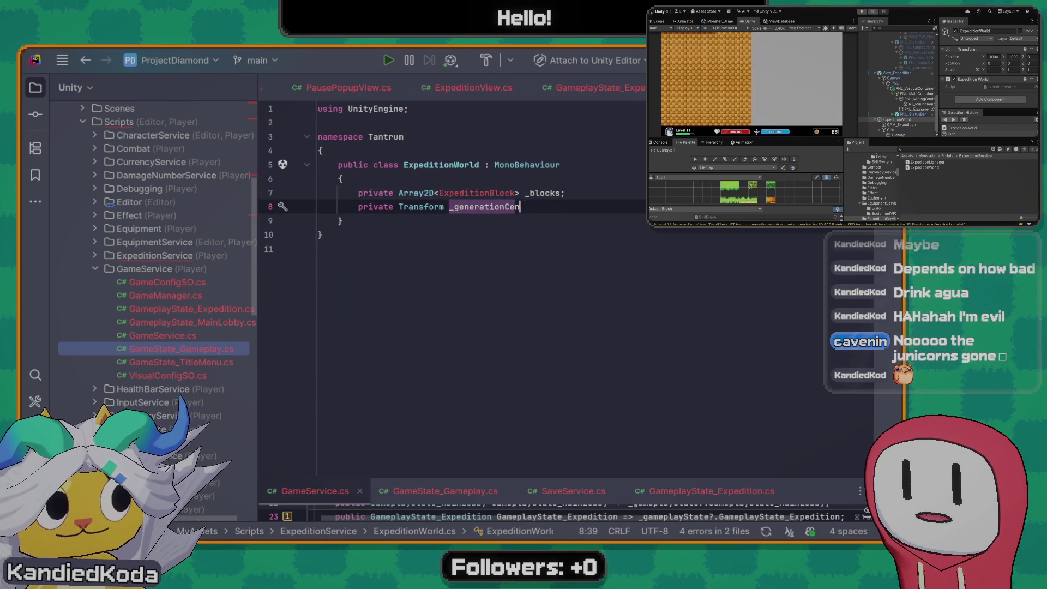
text(;)
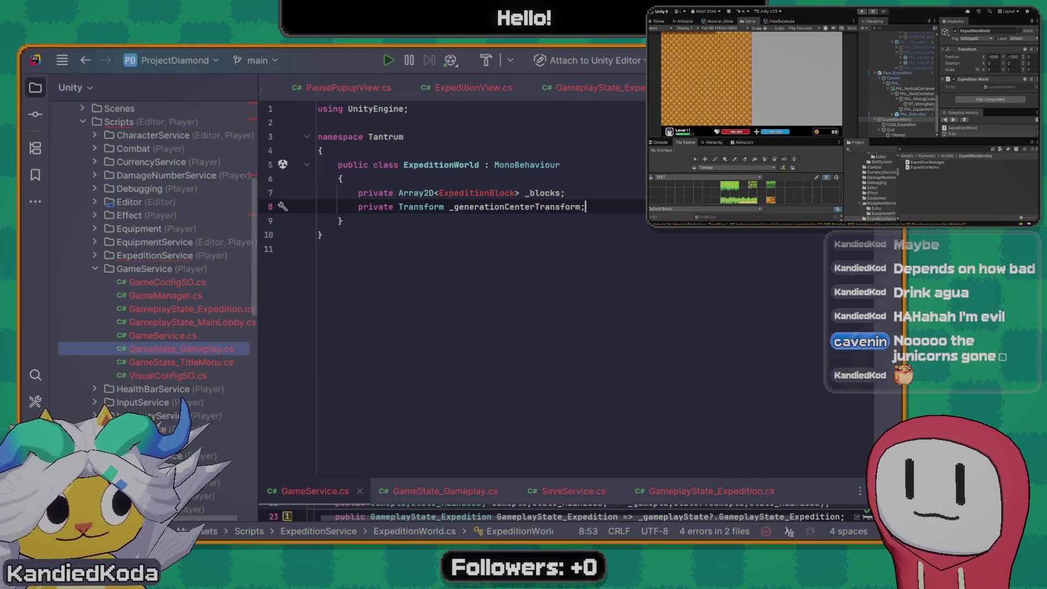
key(Up)
Insert blank lines above ExpeditionWorld and begin a new 'public class' declaration
key(ctrl+Left)
key(Down)
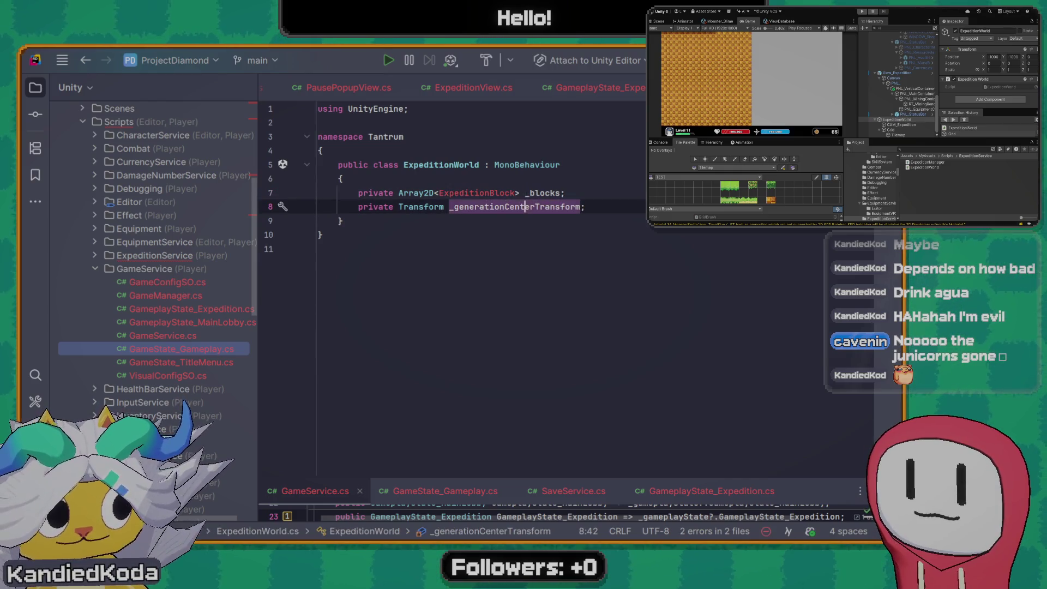
key(Up)
key(Up)
key(Up)
key(Home)
key(Return)
key(Return)
key(Up)
text(public class)
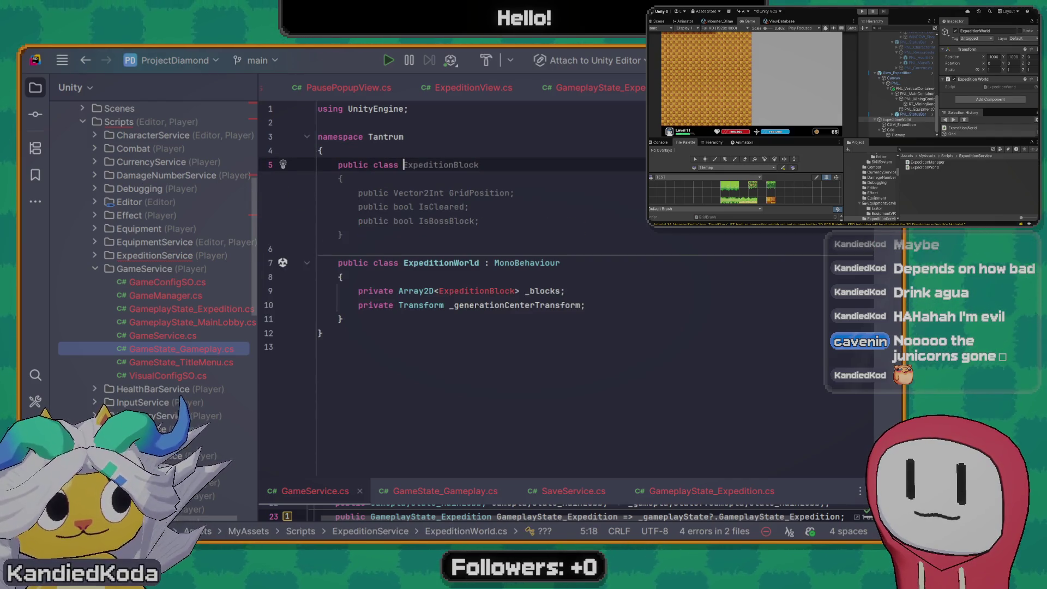
Accept the ExpeditionBlock class body with its fields and make it derive from MonoBehaviour
key(Tab)
key(Down)
key(Down)
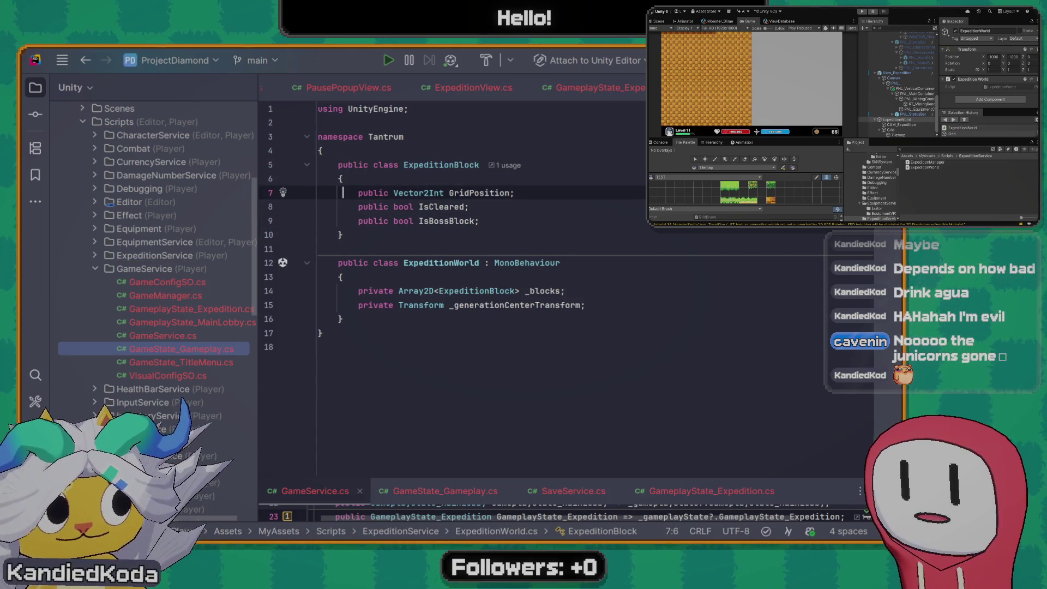
key(Up)
key(Up)
key(ctrl+Right)
key(ctrl+Right)
key(ctrl+Right)
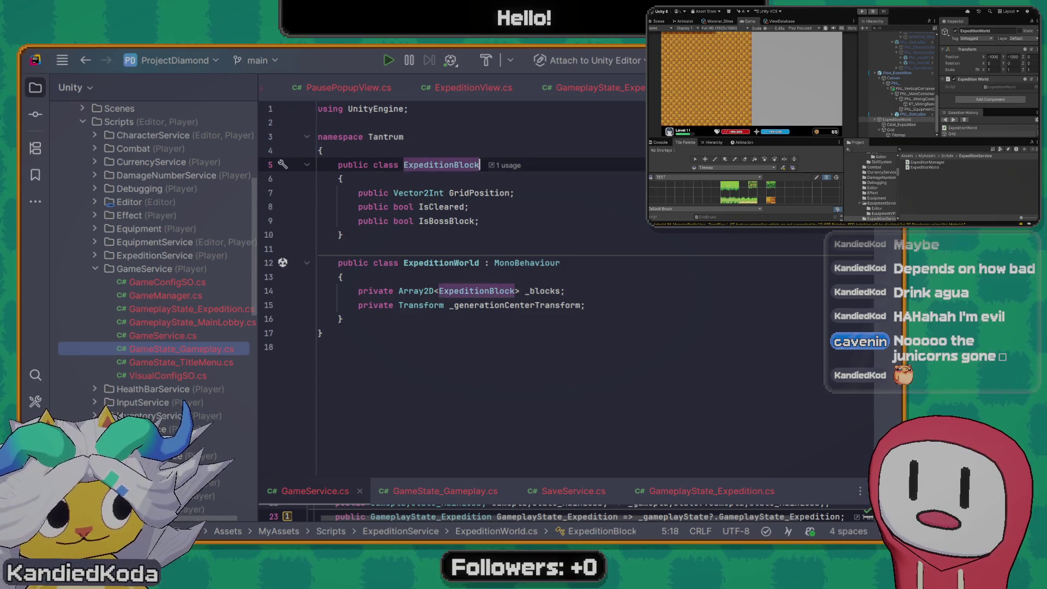
text( : Monobh)
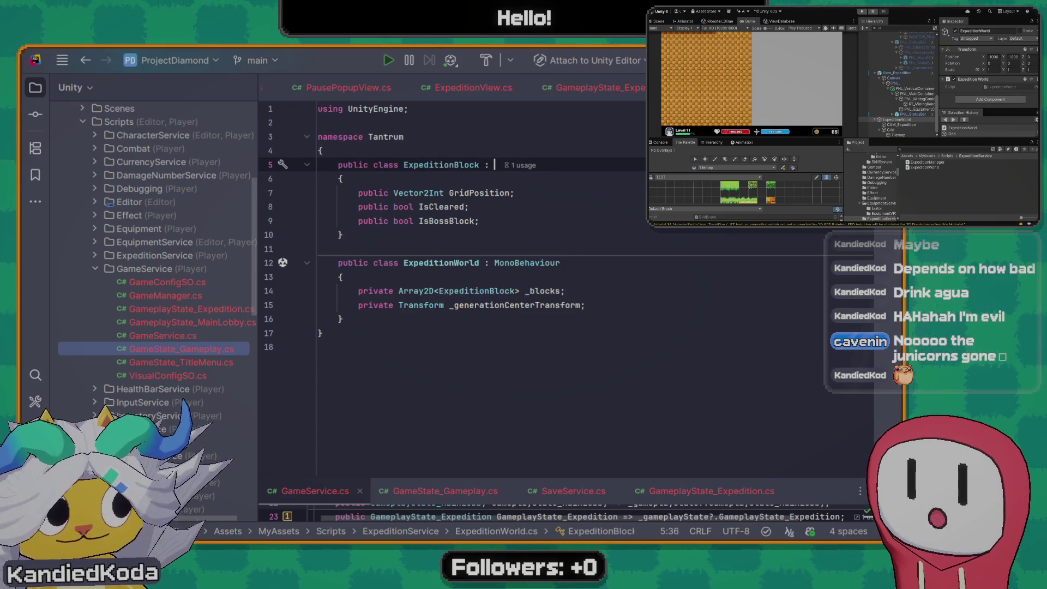
key(ctrl+shift+Left)
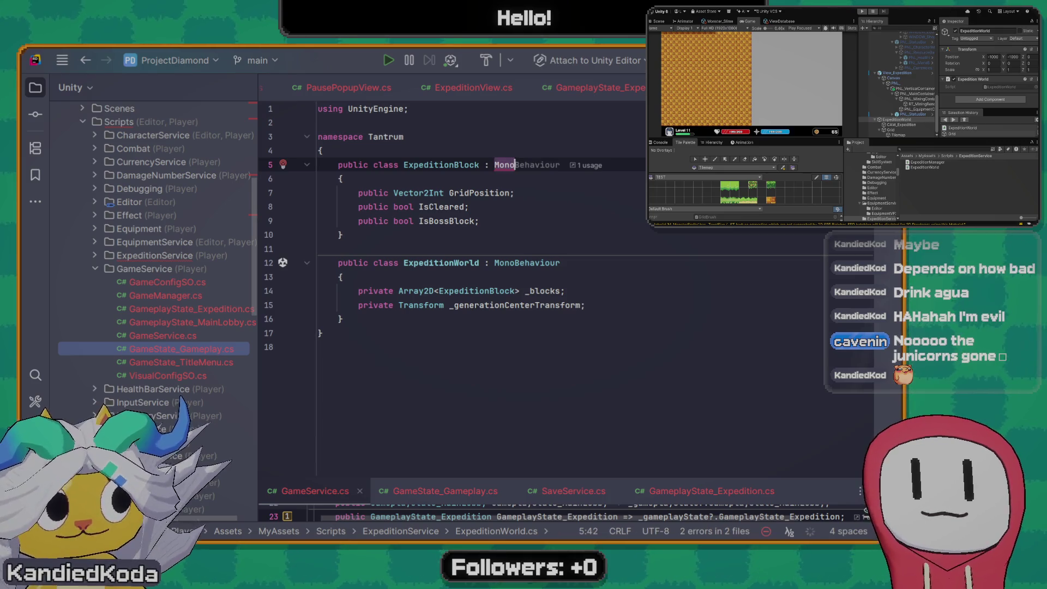
text(MonoB)
key(Tab)
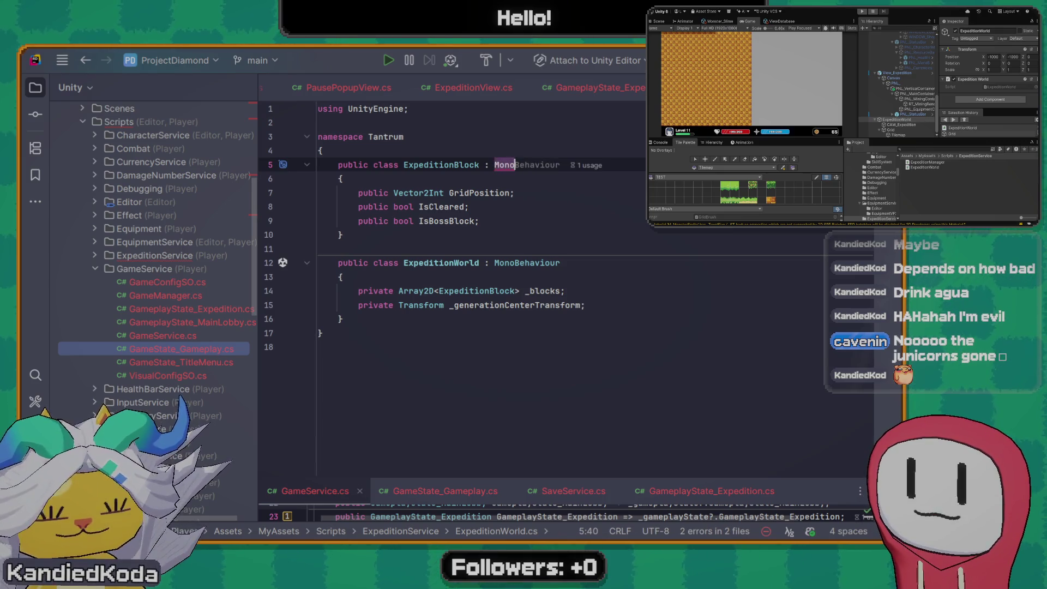
key(Down)
key(Down)
key(Down)
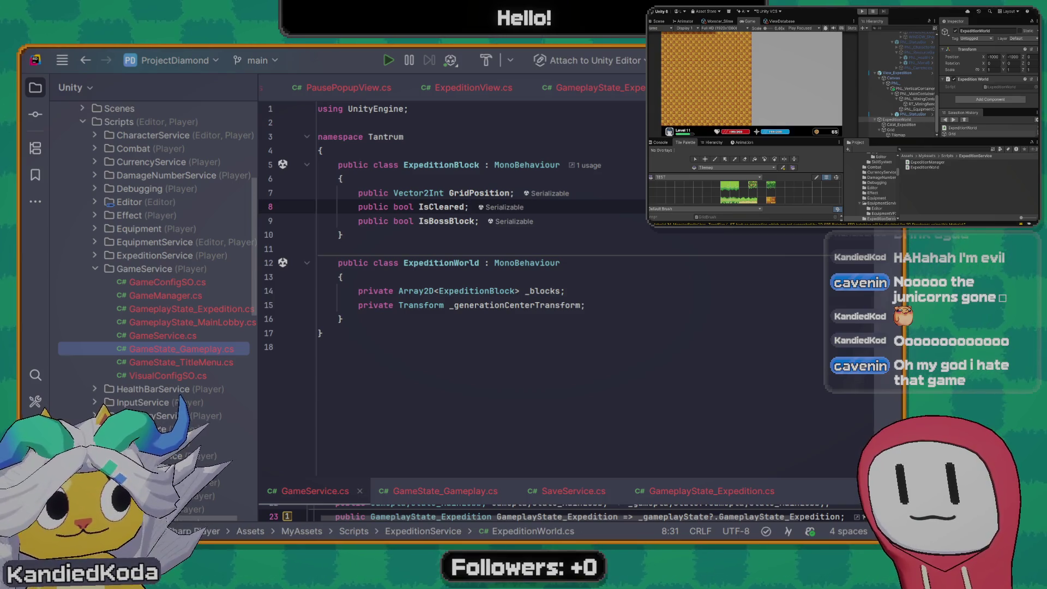
click(453, 291)
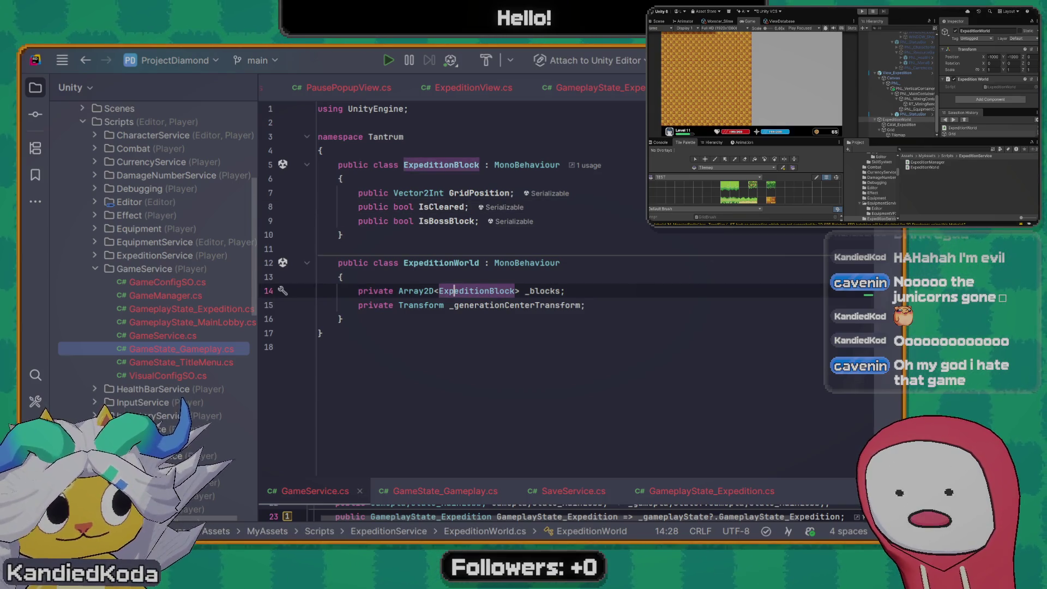
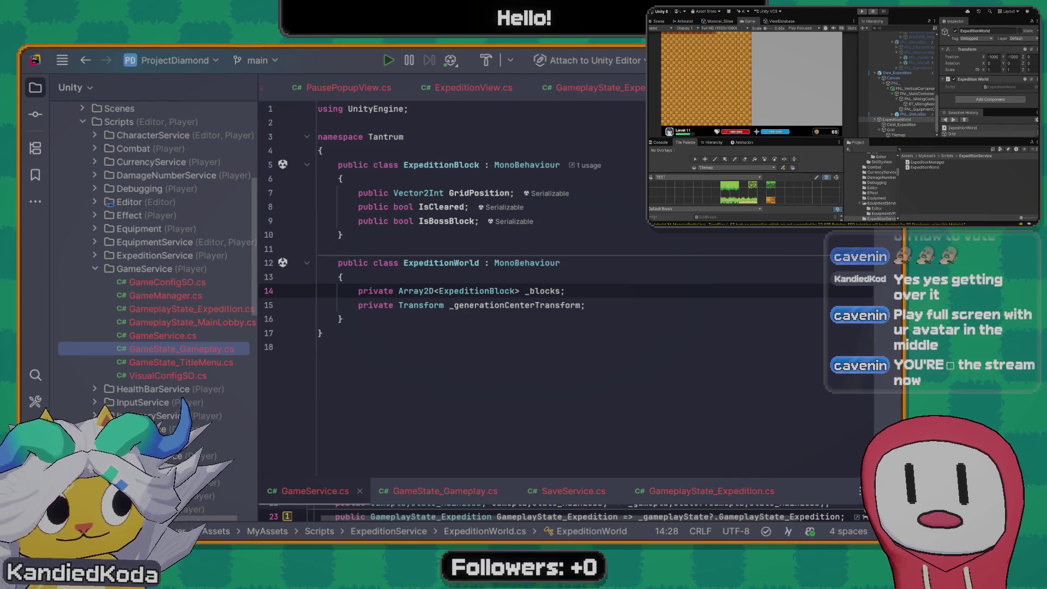
Toggle a breakpoint on line 8 (IsCleared) of ExpeditionWorld.cs
click(268, 206)
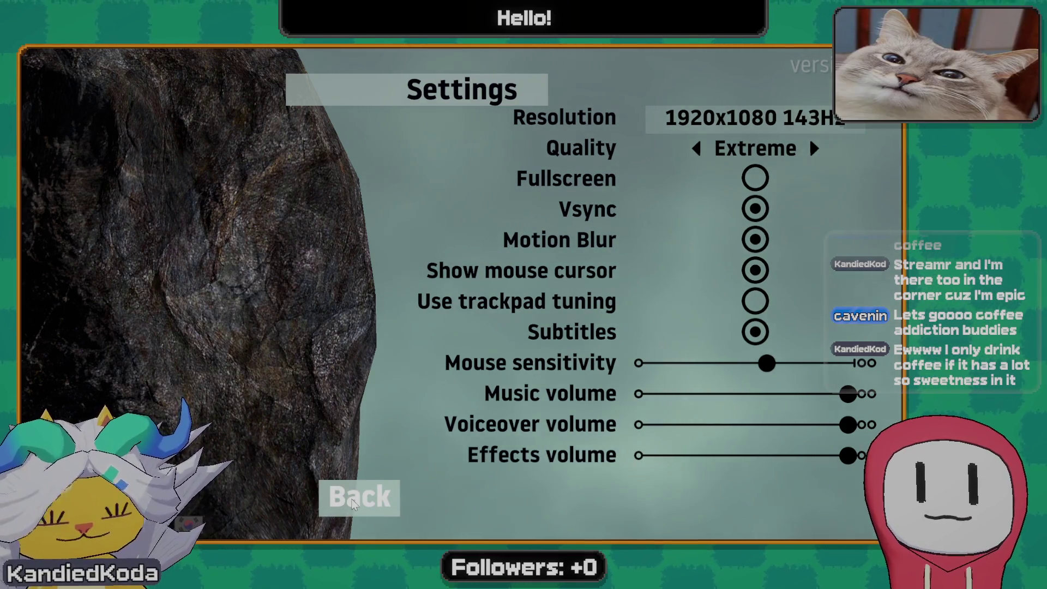
Switch the language to Korean and back to English, then return to the main menu and try New Game
click(199, 521)
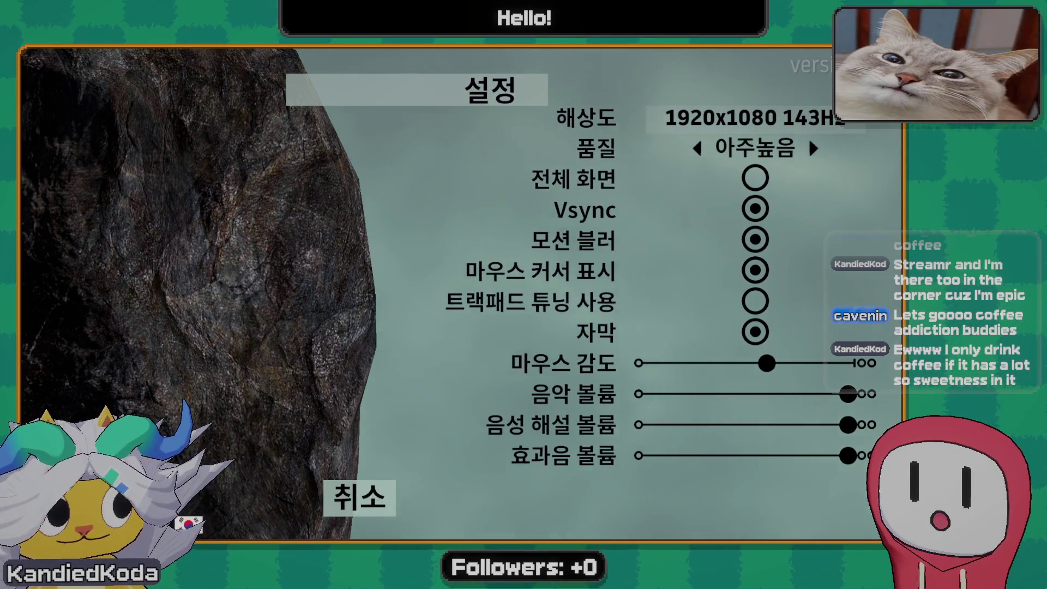
click(190, 522)
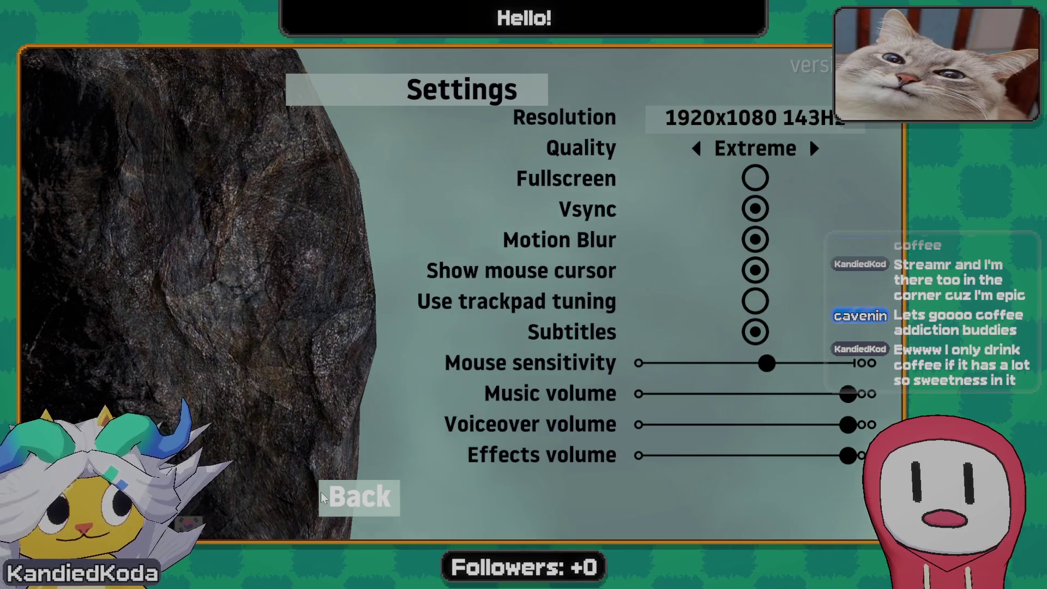
key(Up)
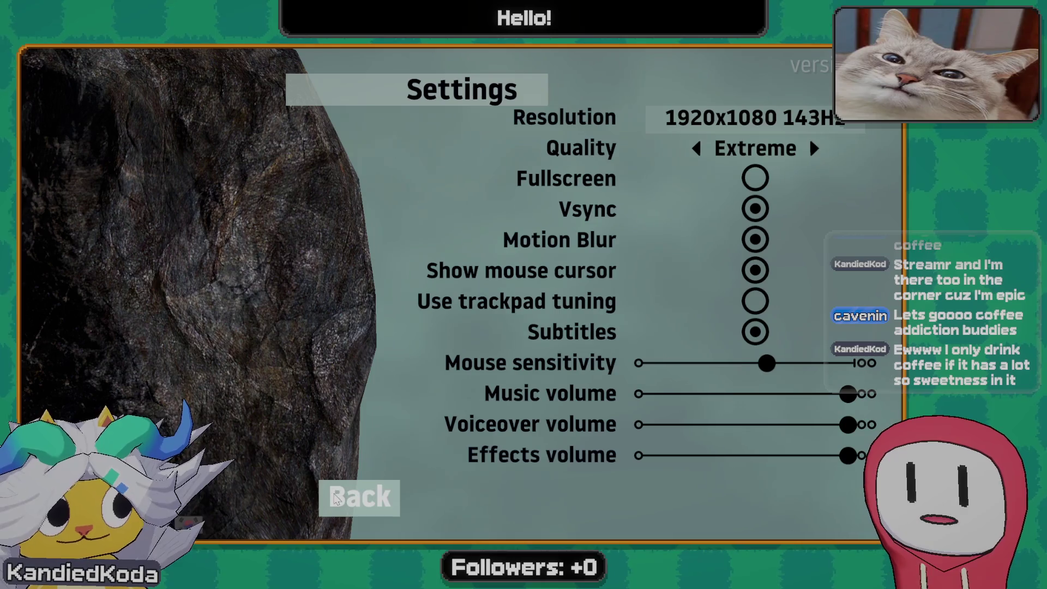
click(338, 497)
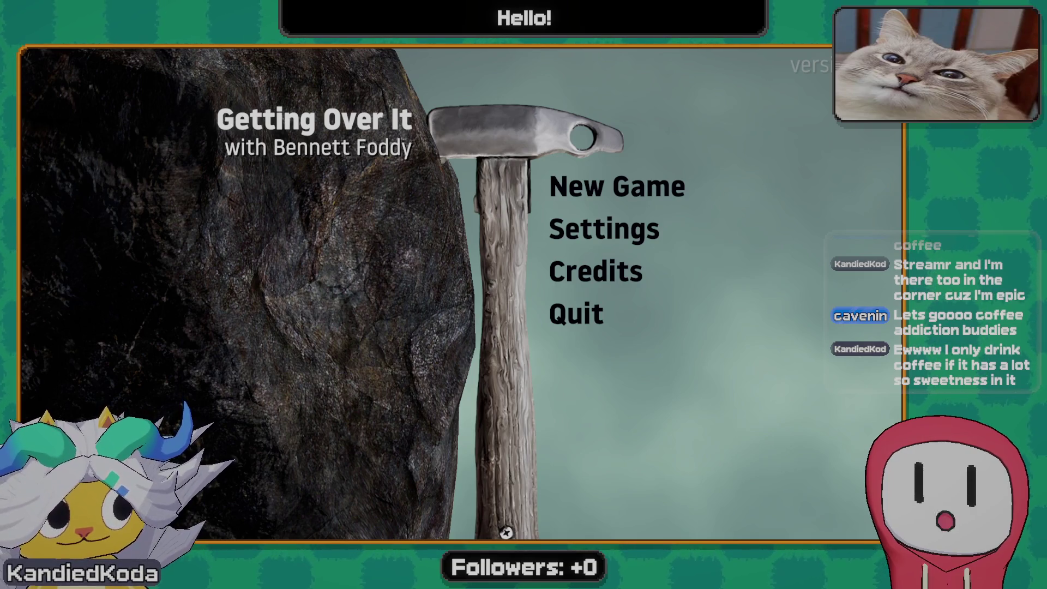
click(649, 209)
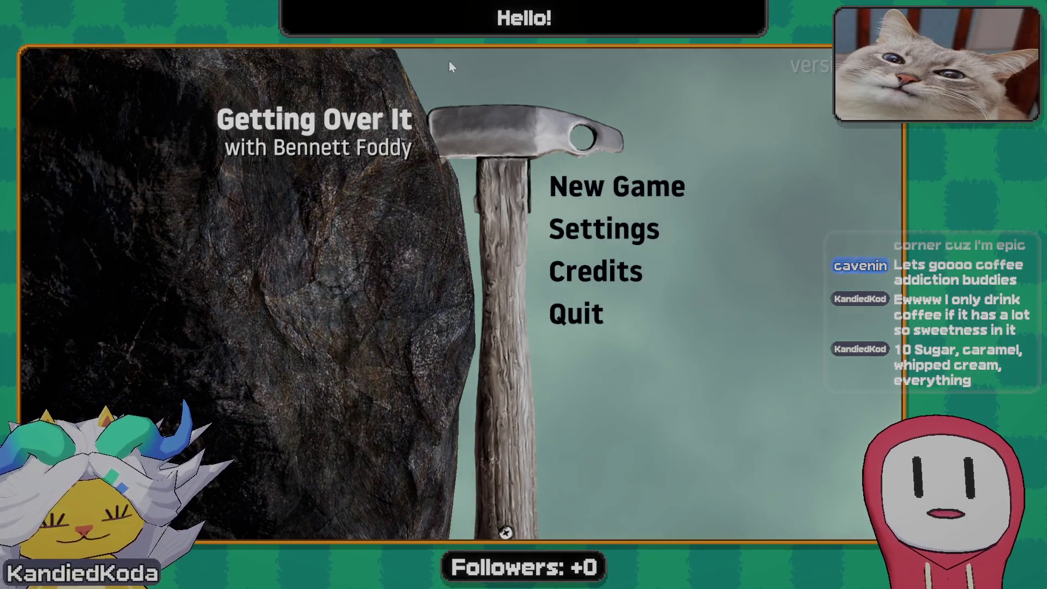
Start a new game with the pot man beside the dead tree
click(605, 190)
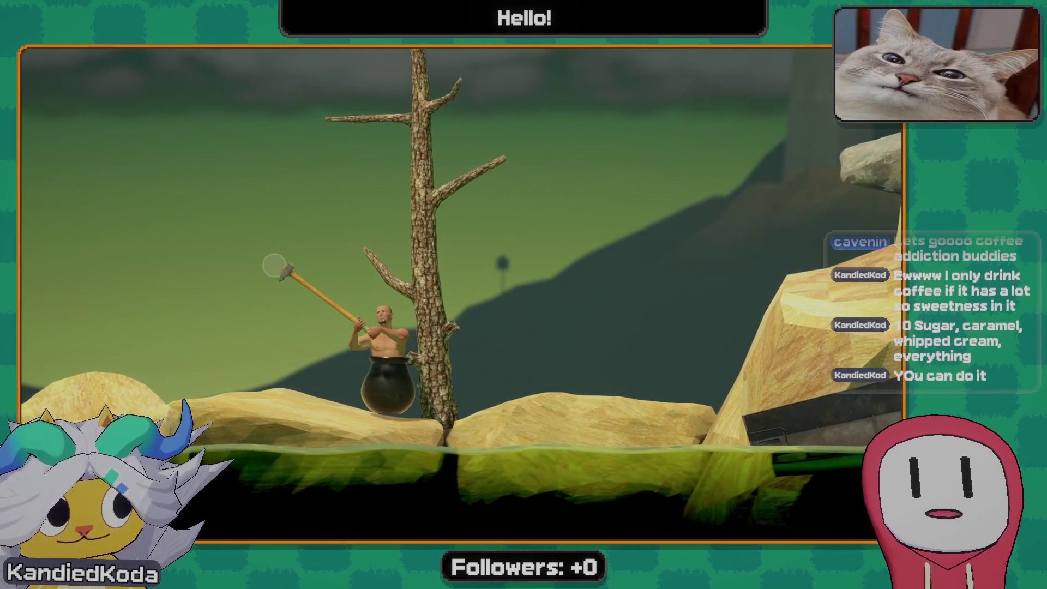
Pause the game, resume, and start swinging the hammer at the tree
key(Escape)
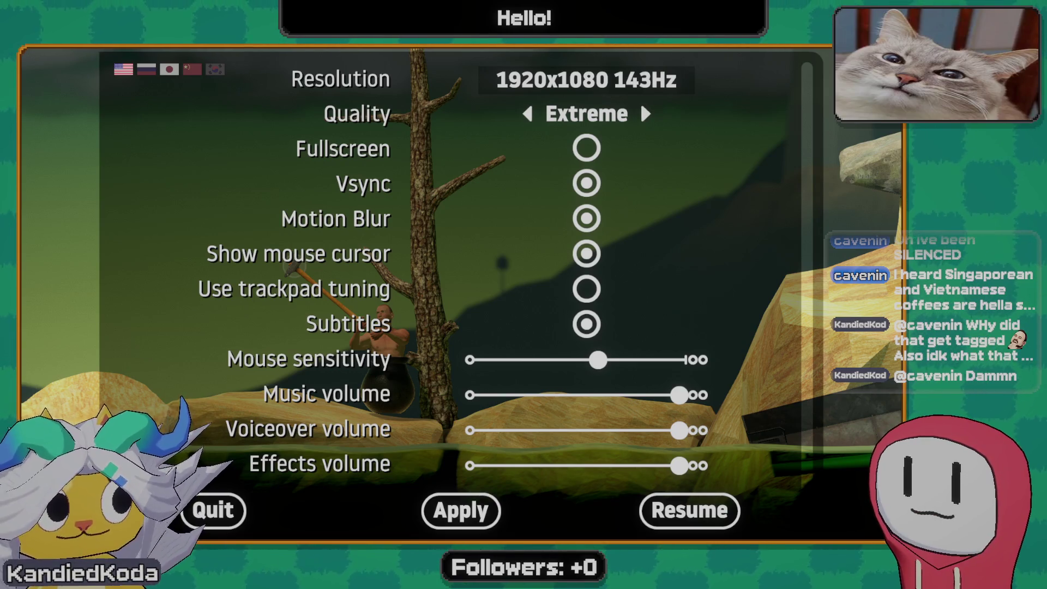
key(Escape)
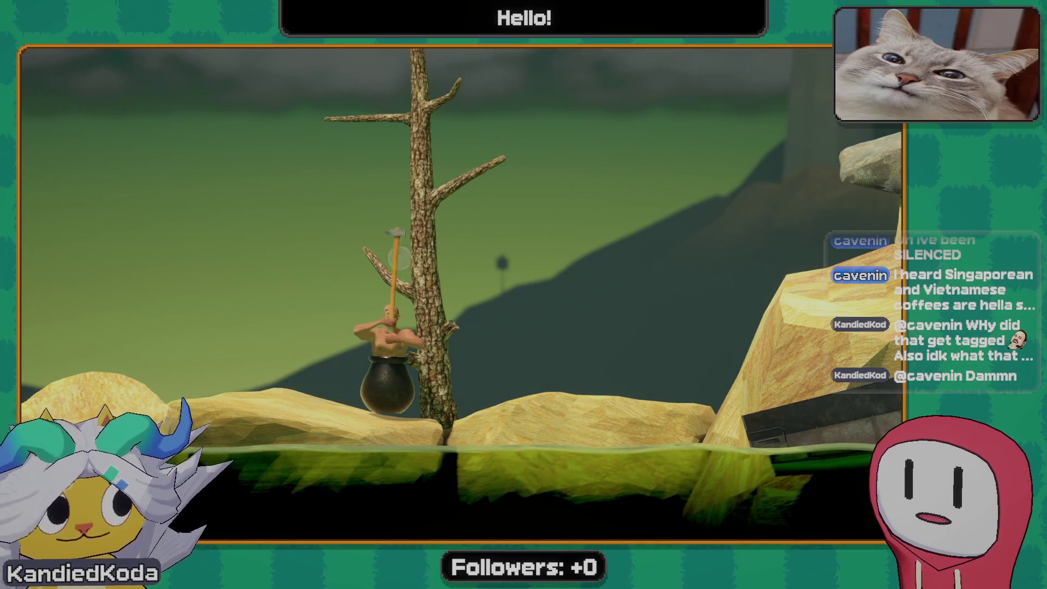
mouse_move(367, 217)
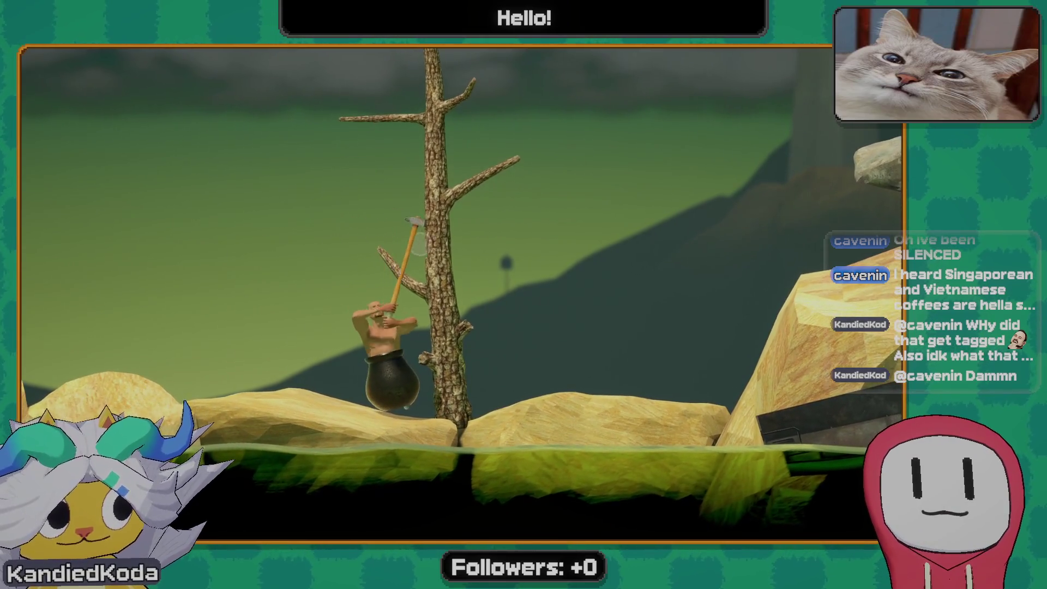
mouse_move(463, 298)
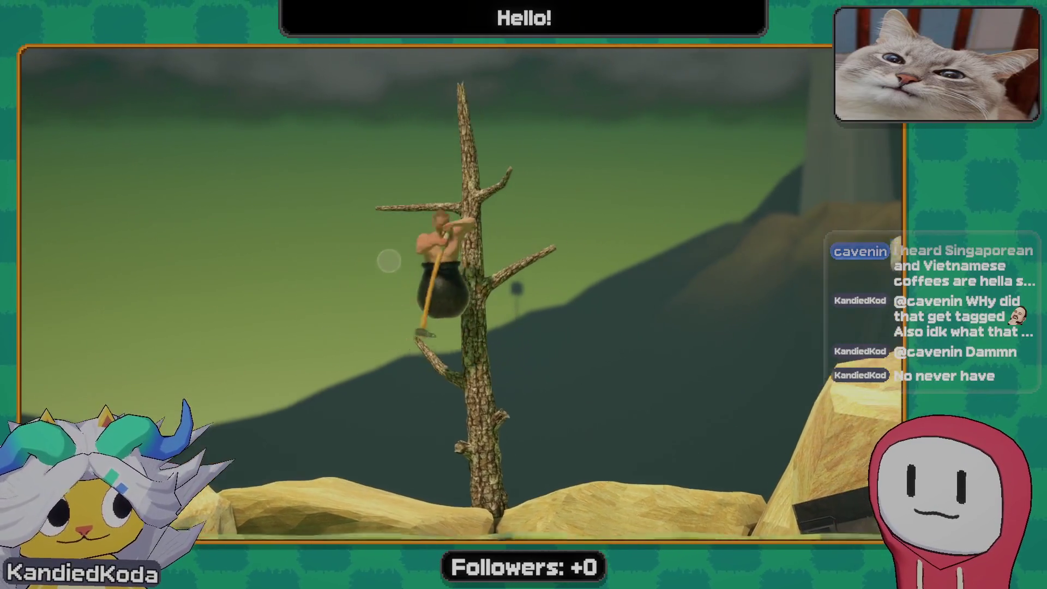
Climb the dead tree, slip near its top, and land on the rocks left of the trunk
mouse_move(397, 241)
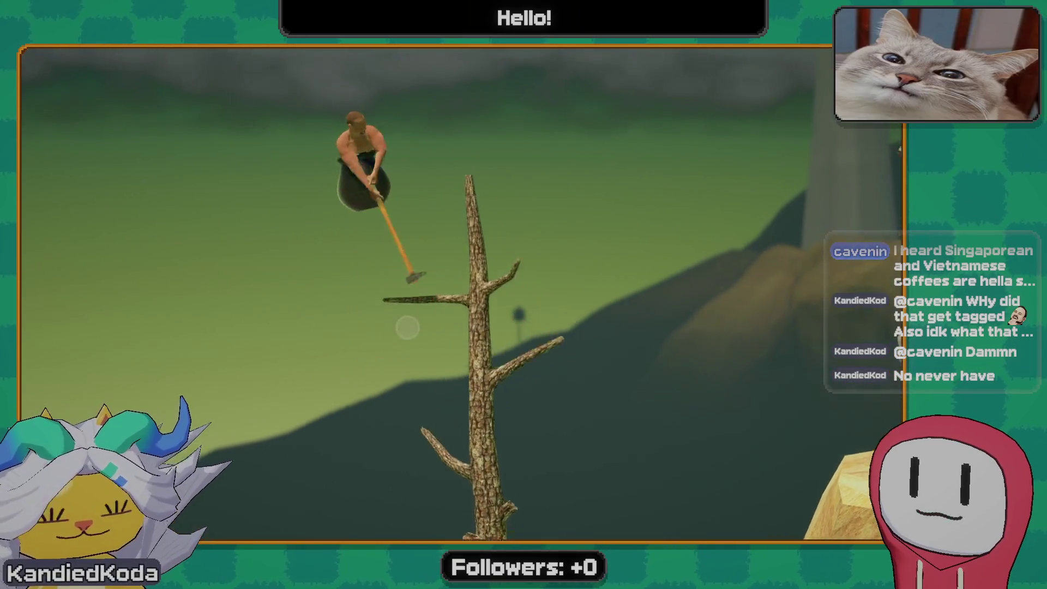
mouse_move(467, 218)
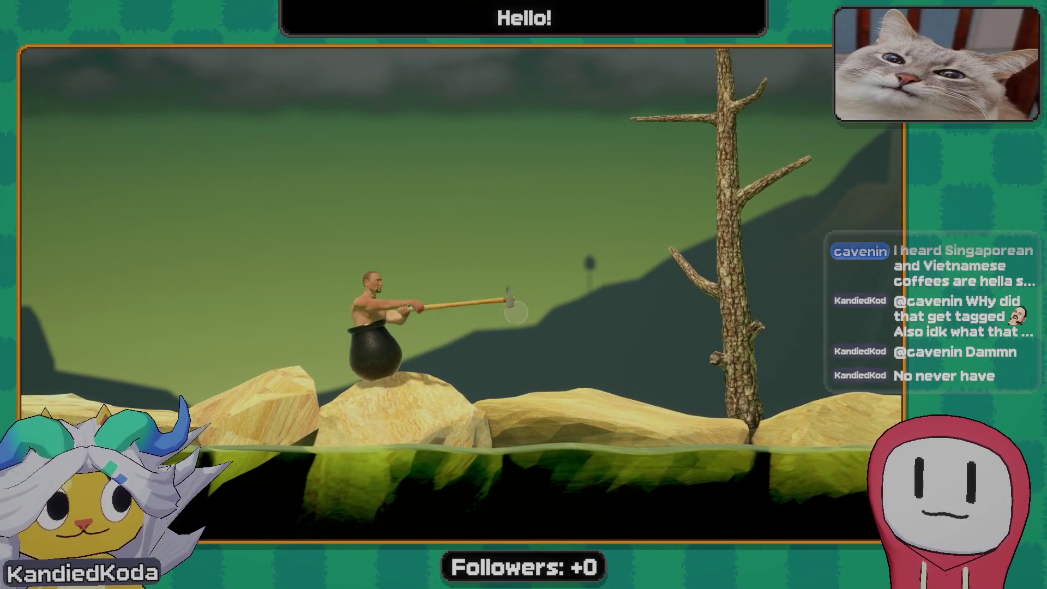
mouse_move(373, 422)
mouse_move(287, 416)
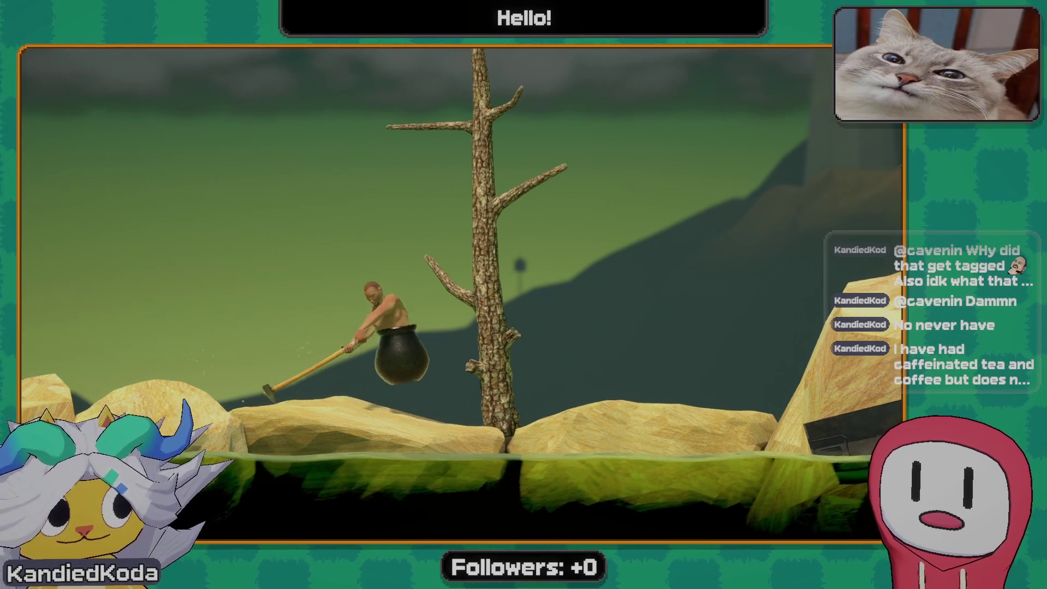
mouse_move(347, 244)
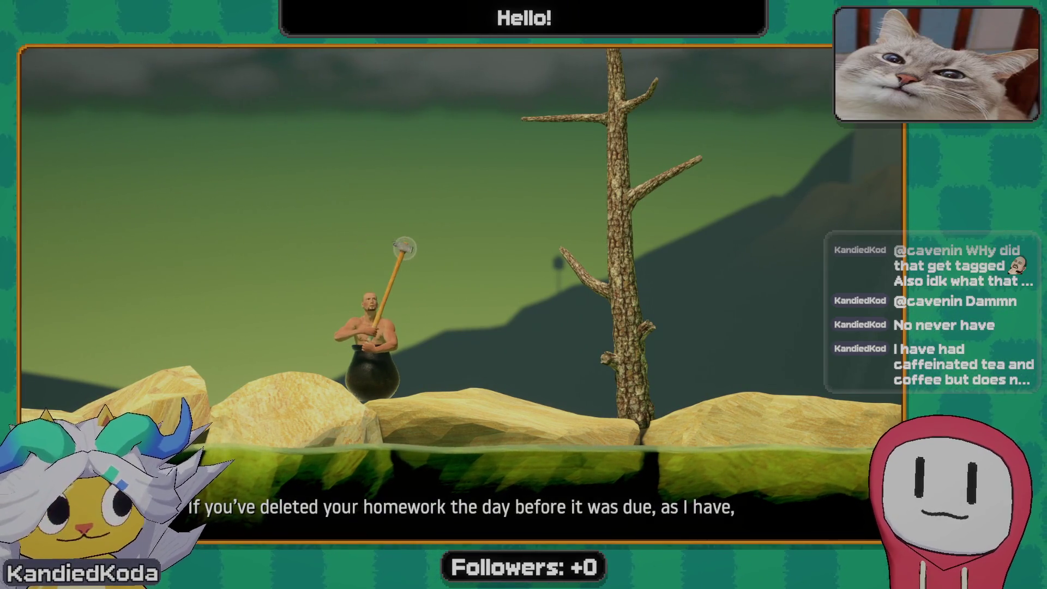
Hook the hammer on the branches and haul the pot man back up onto the tree's lower branch
mouse_move(342, 414)
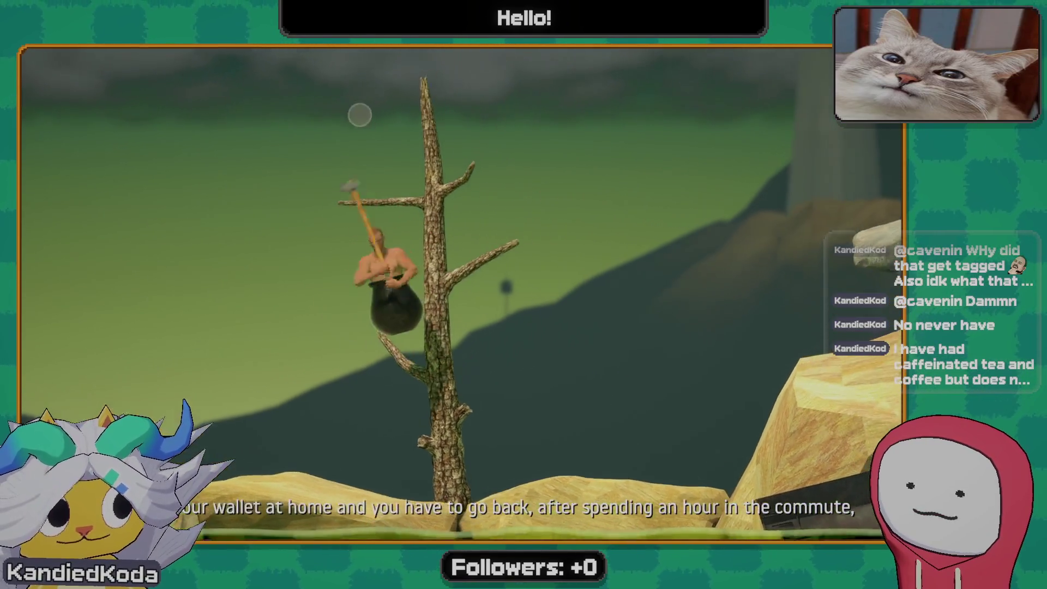
mouse_move(415, 333)
mouse_move(494, 388)
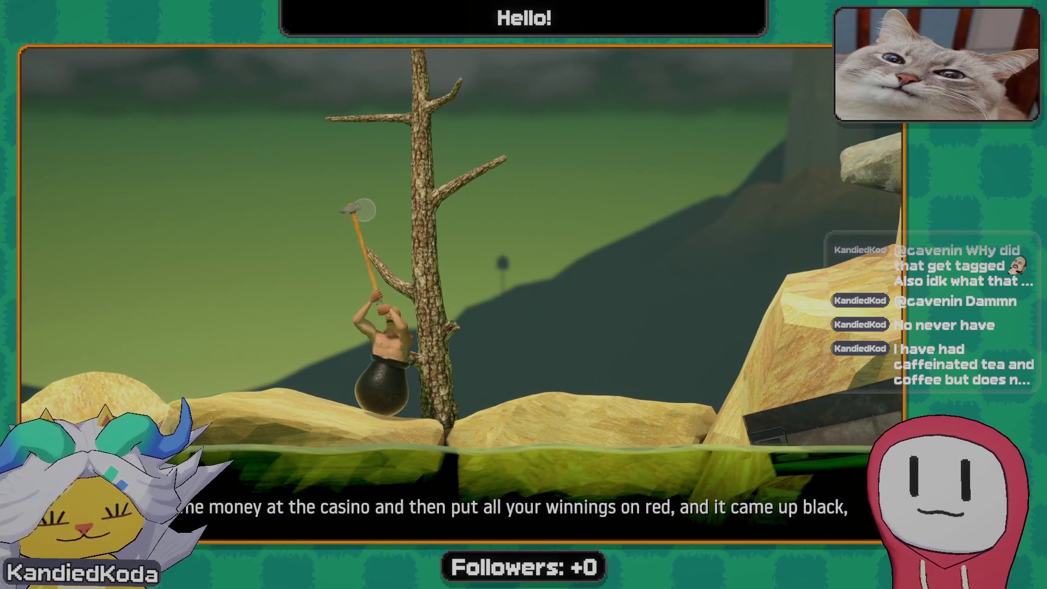
mouse_move(276, 232)
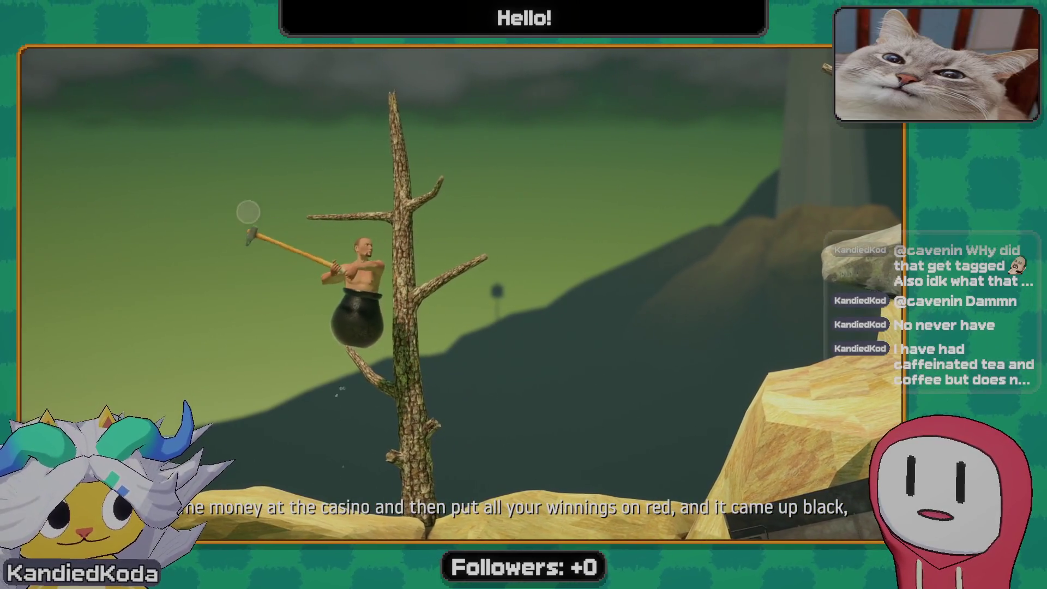
mouse_move(426, 291)
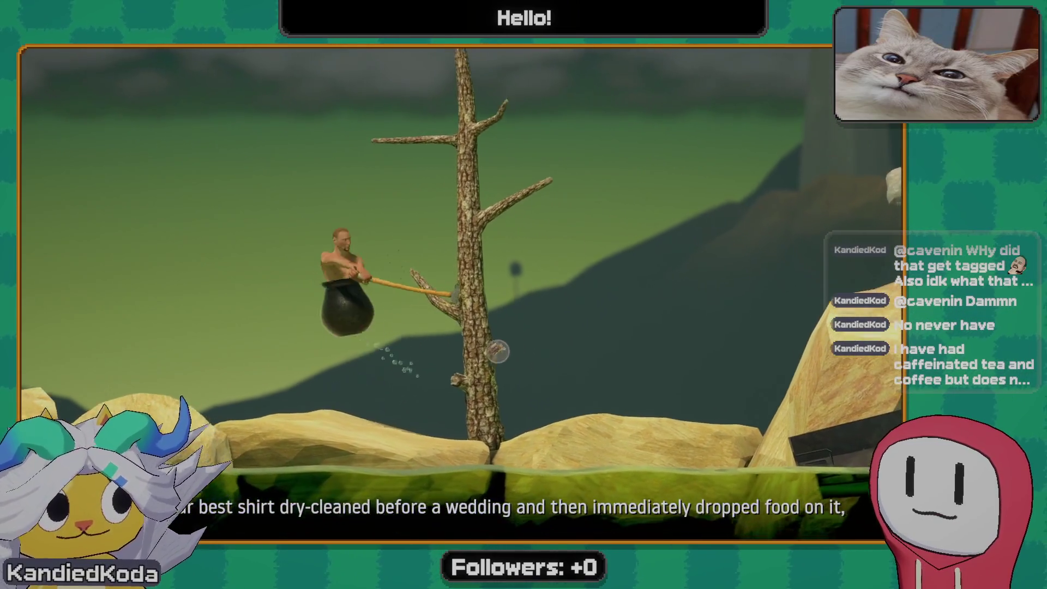
mouse_move(351, 214)
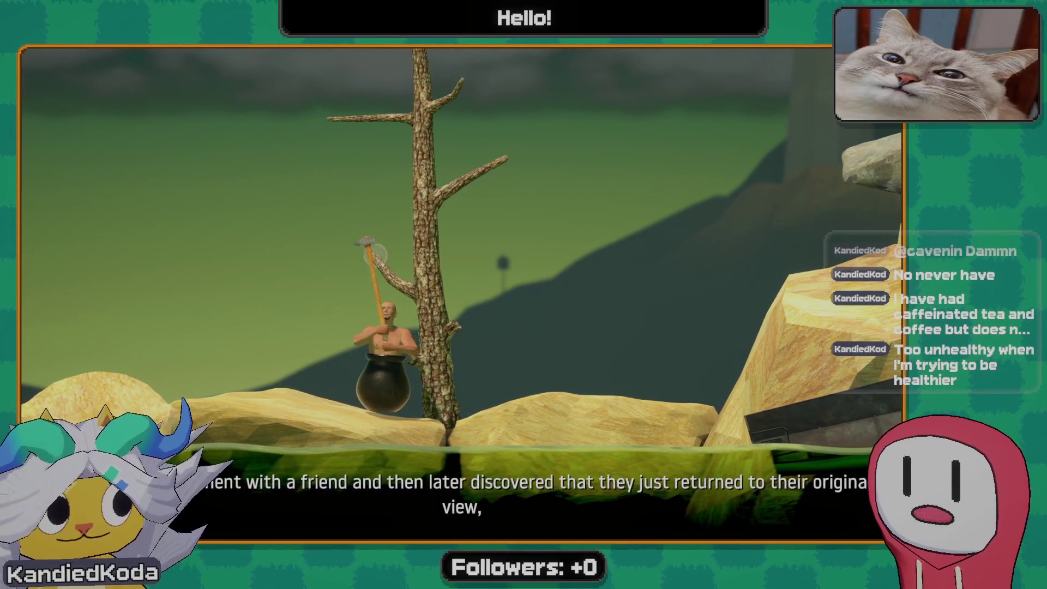
mouse_move(395, 184)
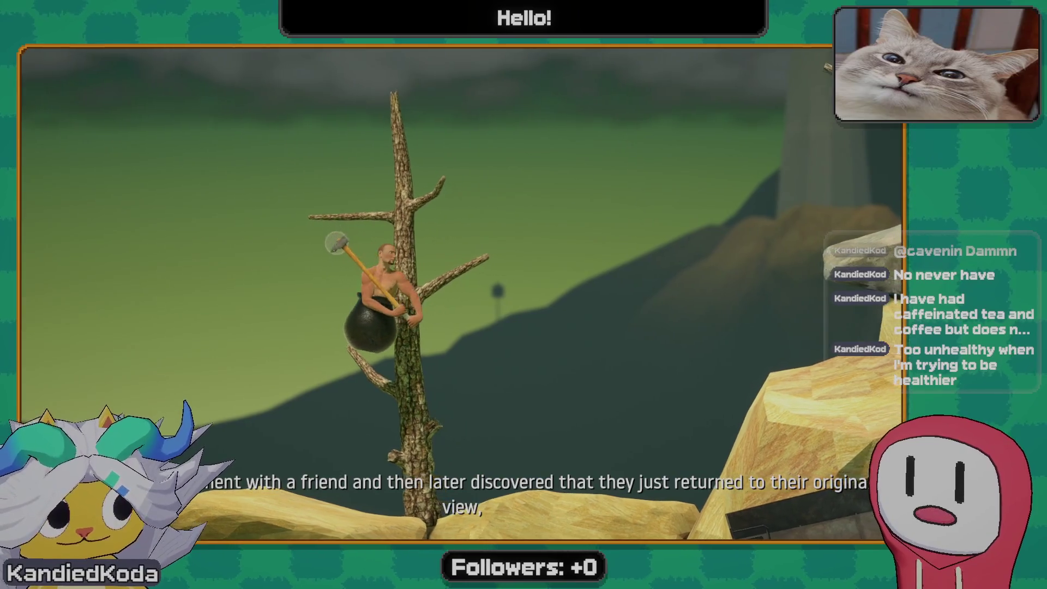
mouse_move(269, 208)
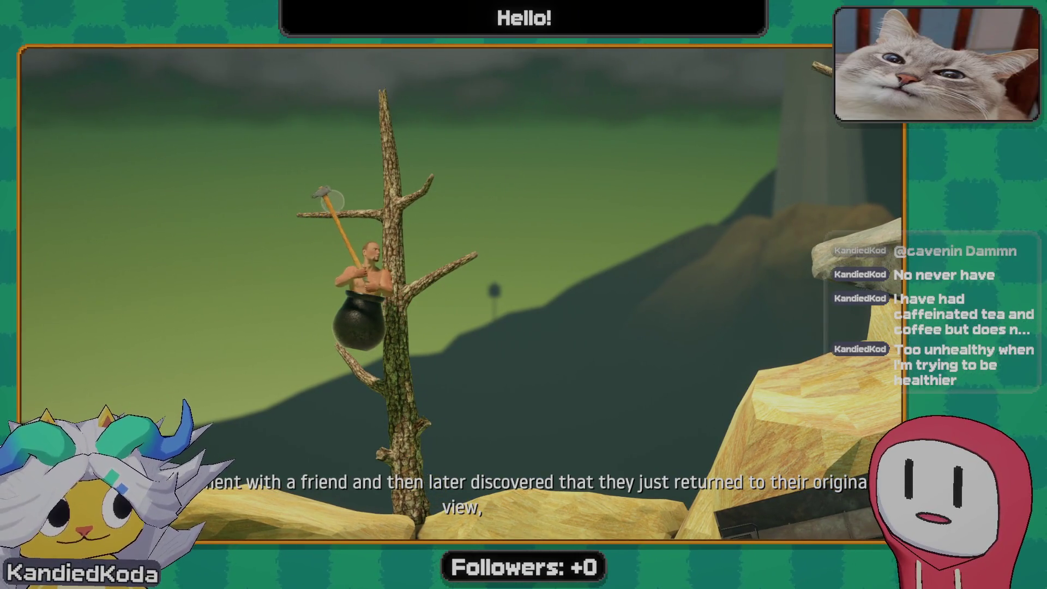